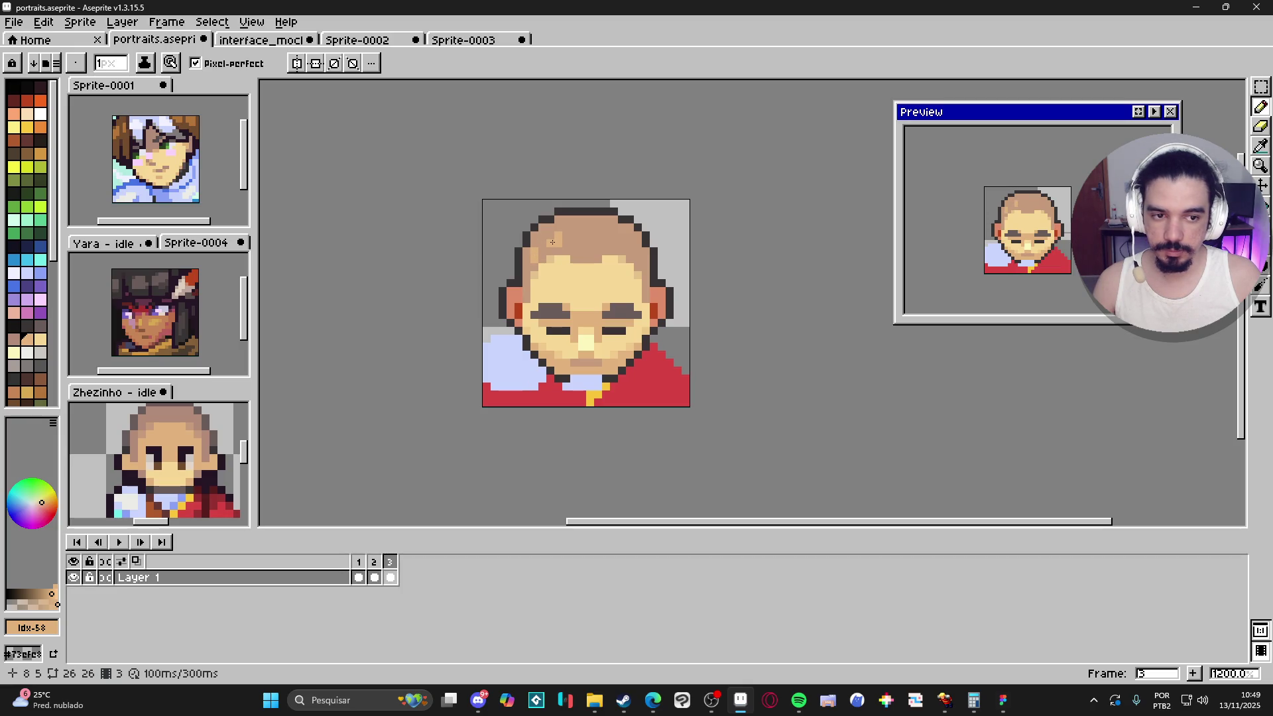
Step: Remove the stray lighter pixel painted on the side of the head
left_click(636, 245)
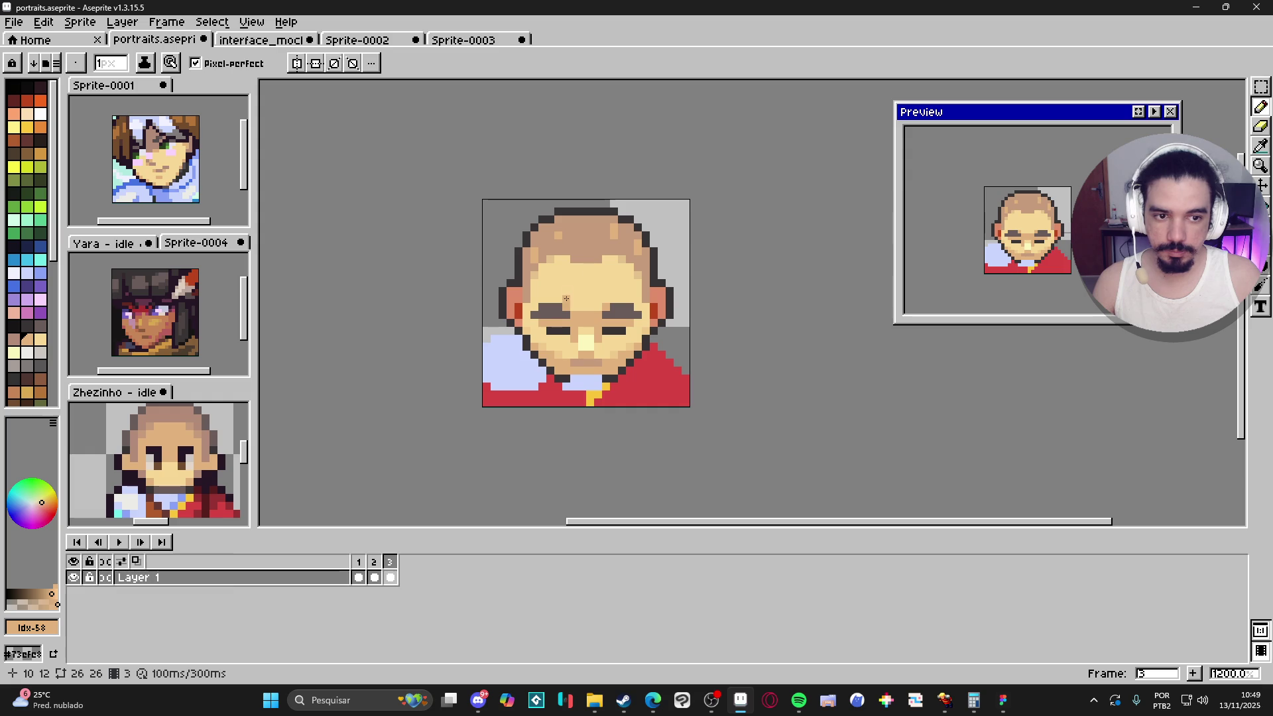
key("ctrl+z")
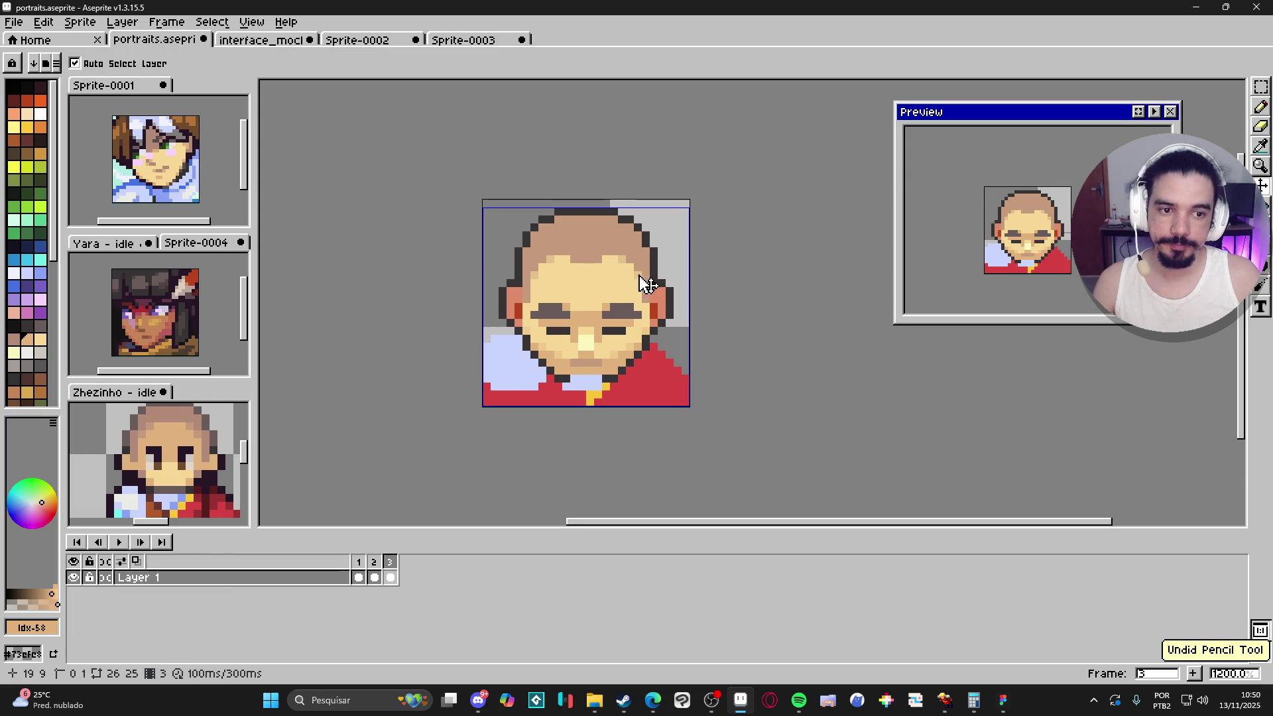
scroll(614, 272, "down", 3)
left_click_drag(613, 272, 612, 271)
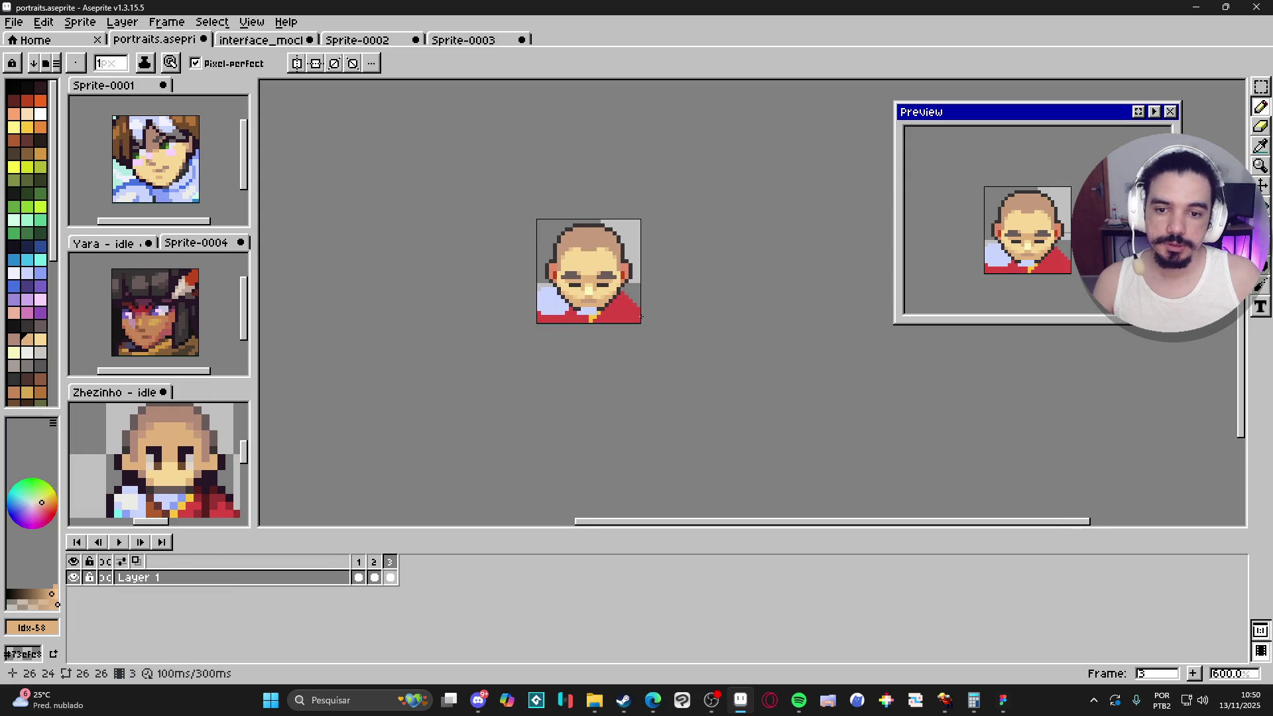
scroll(652, 316, "up", 4)
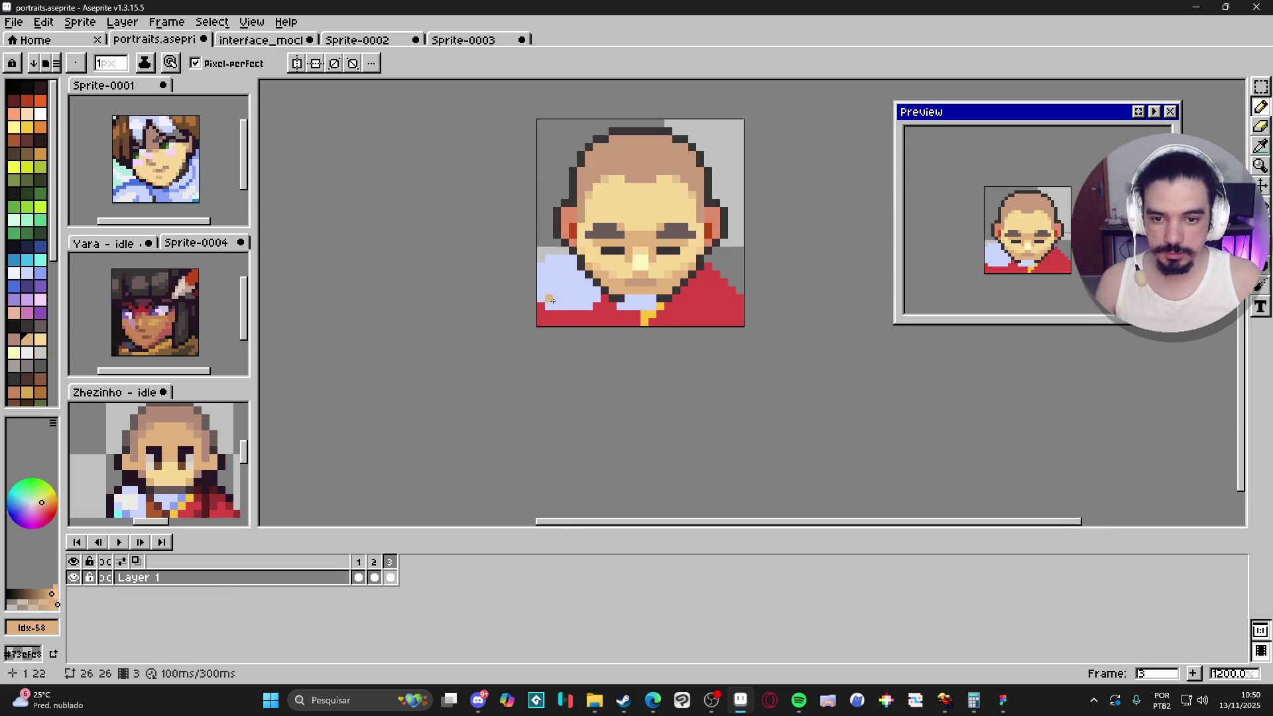
Step: Paint pink blush pixels onto the right and left cheeks
left_click(16, 316)
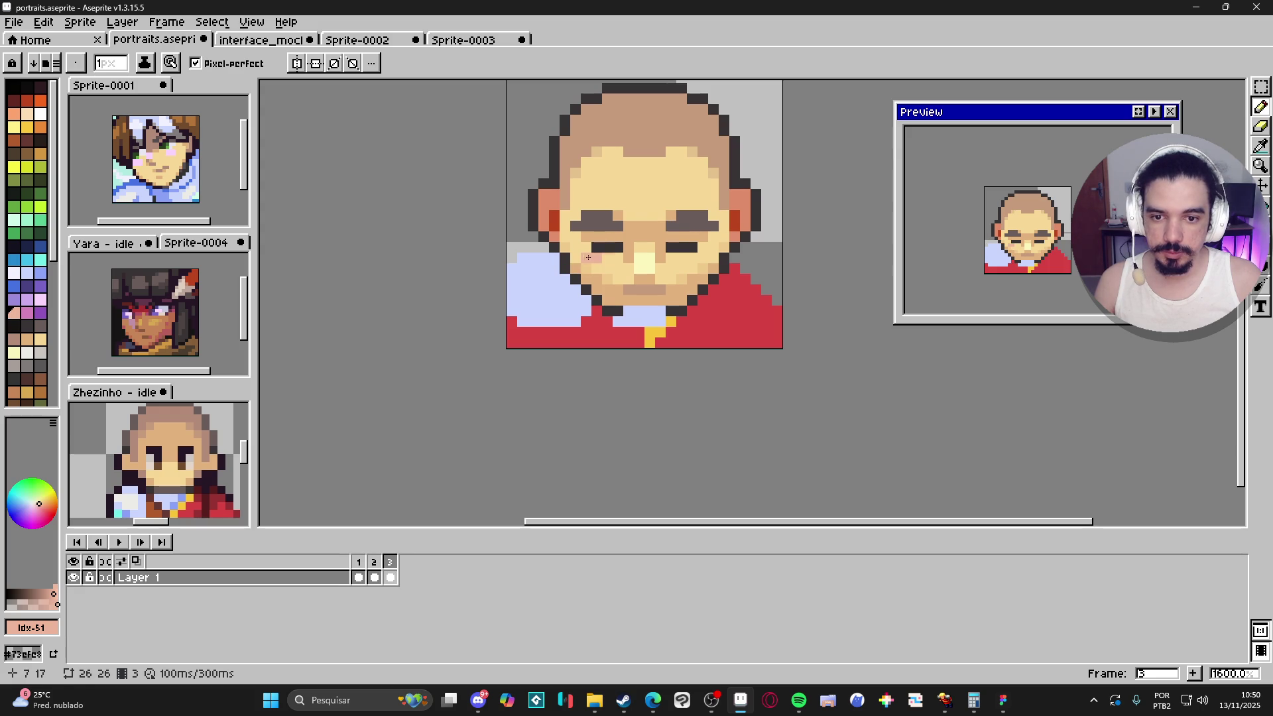
left_click_drag(692, 257, 705, 256)
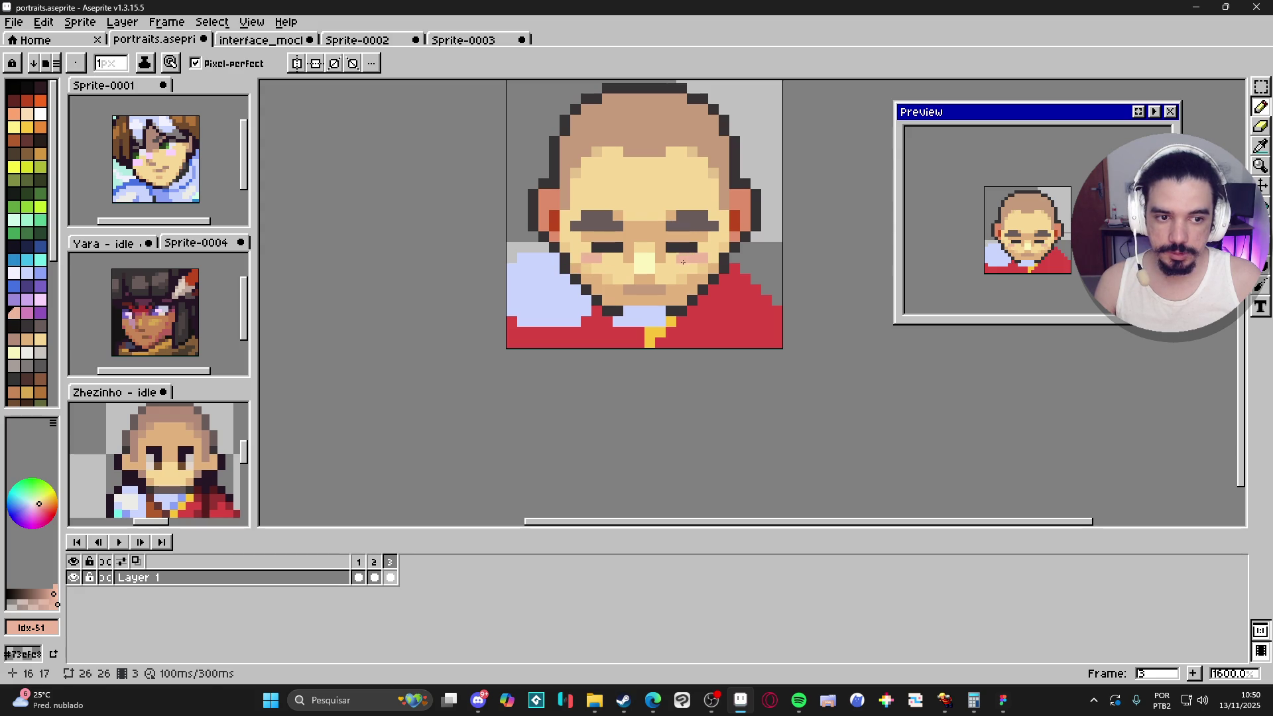
scroll(651, 304, "up", 1)
left_click(579, 253)
Step: Eyedrop the left cheek's pink blush and add a matching pixel to the right cheek
key("i")
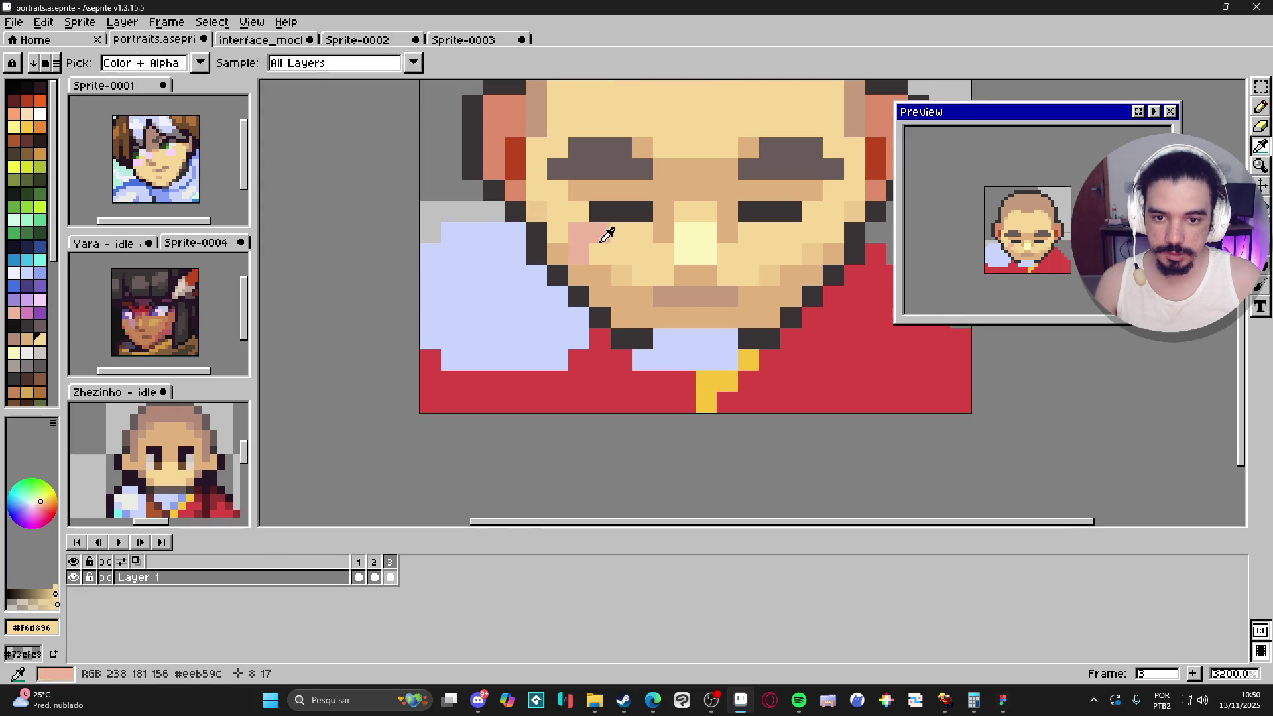
left_click(588, 242, "alt")
scroll(667, 324, "down", 3)
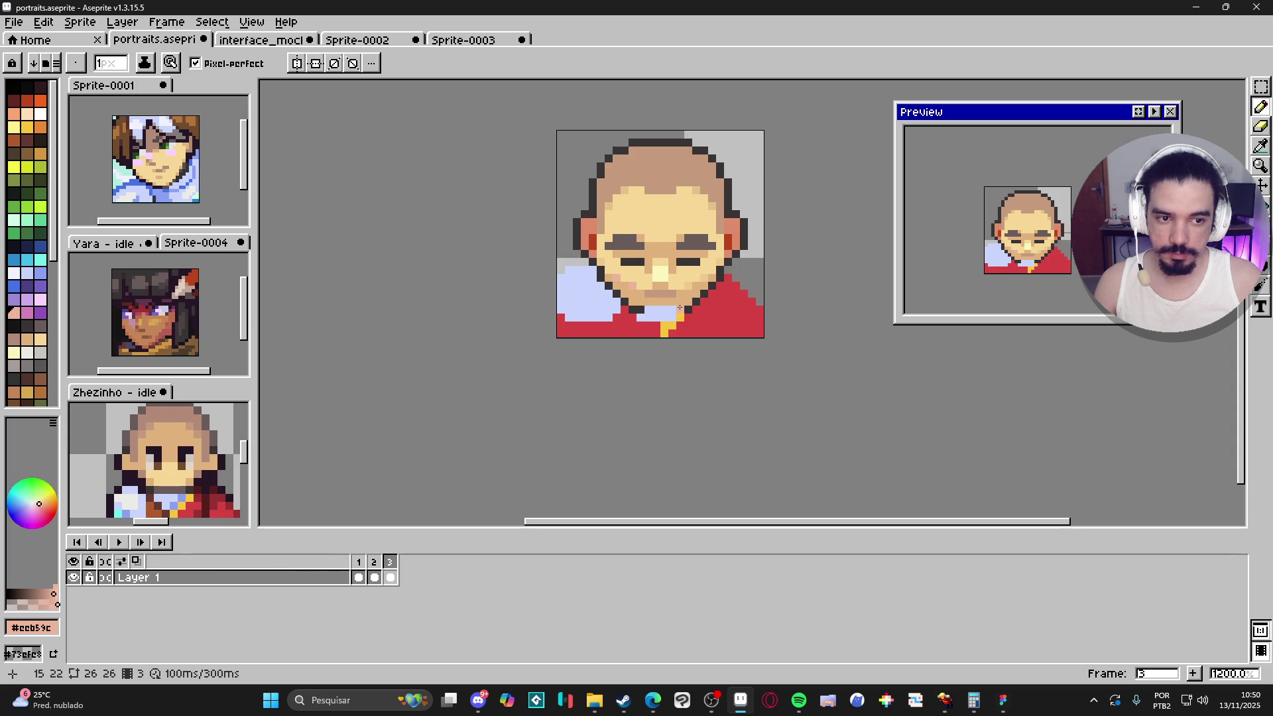
scroll(686, 298, "up", 1)
left_click(708, 277)
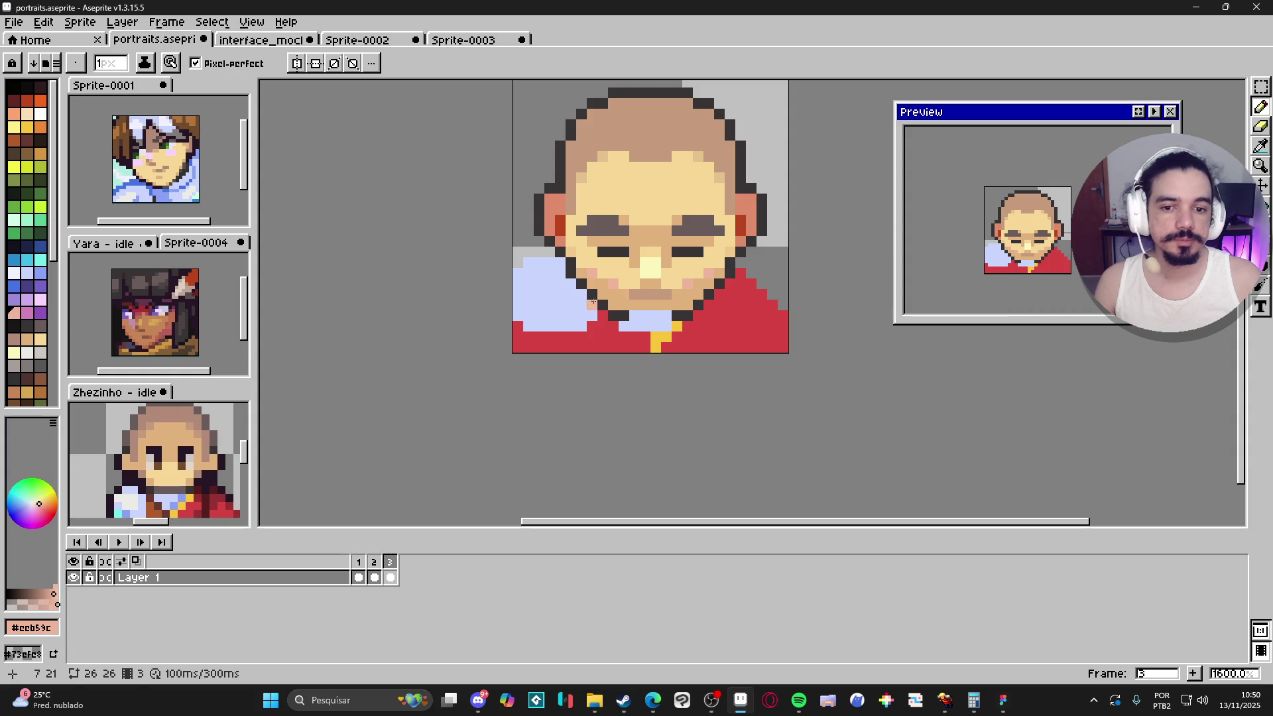
left_click(594, 304, "alt")
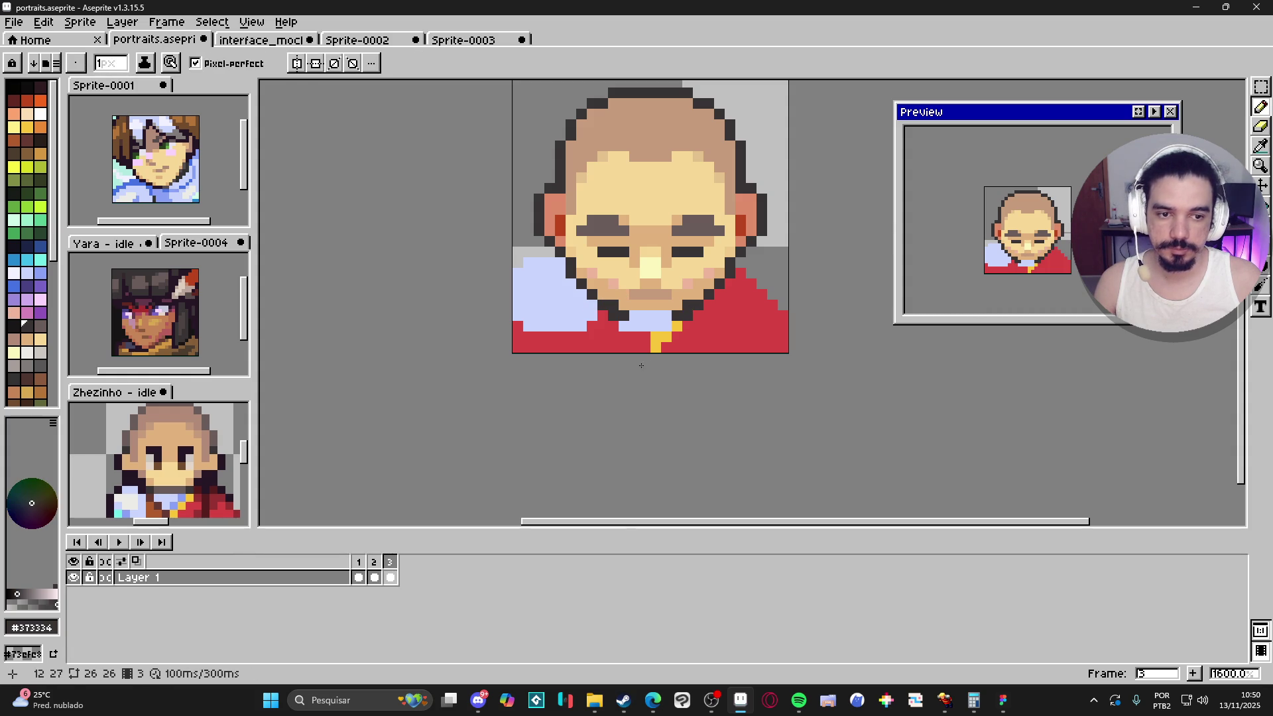
Step: Turn on vertical symmetry and paint a mirrored pale #fcf7be highlight across the forehead
left_click(296, 64)
scroll(517, 246, "down", 1)
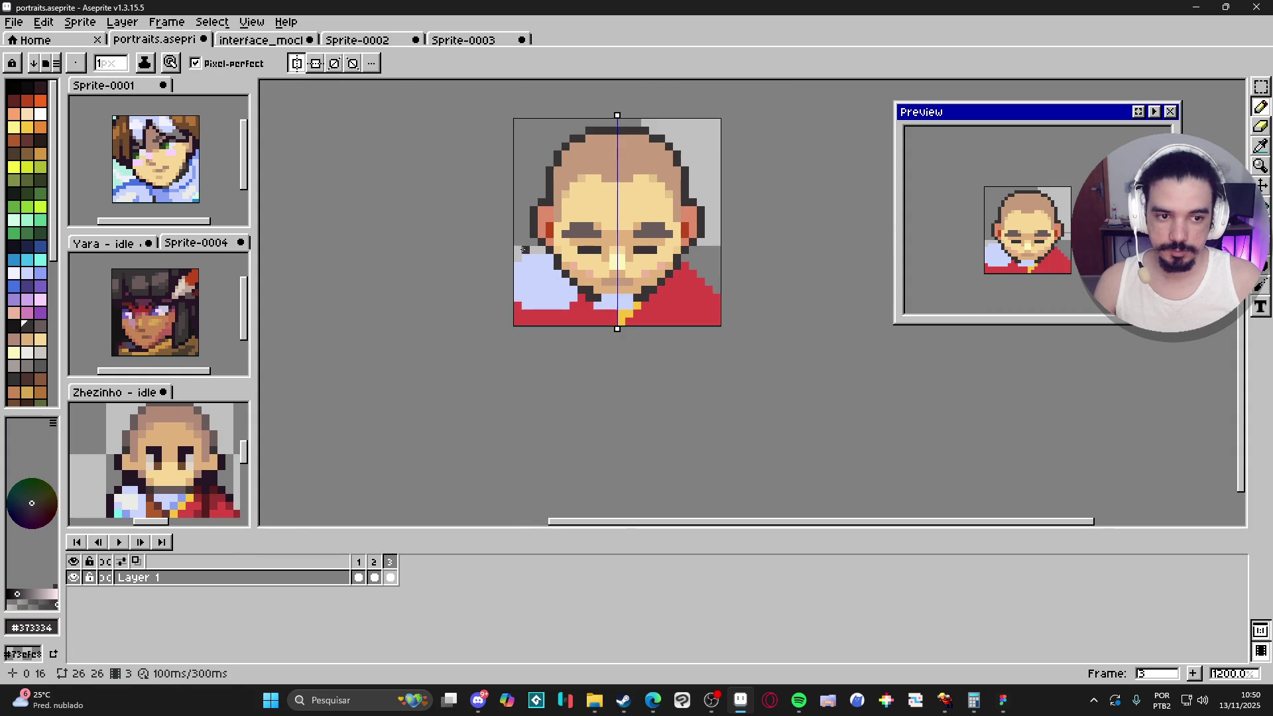
scroll(601, 318, "up", 1)
left_click(624, 338, "alt")
left_click(606, 266)
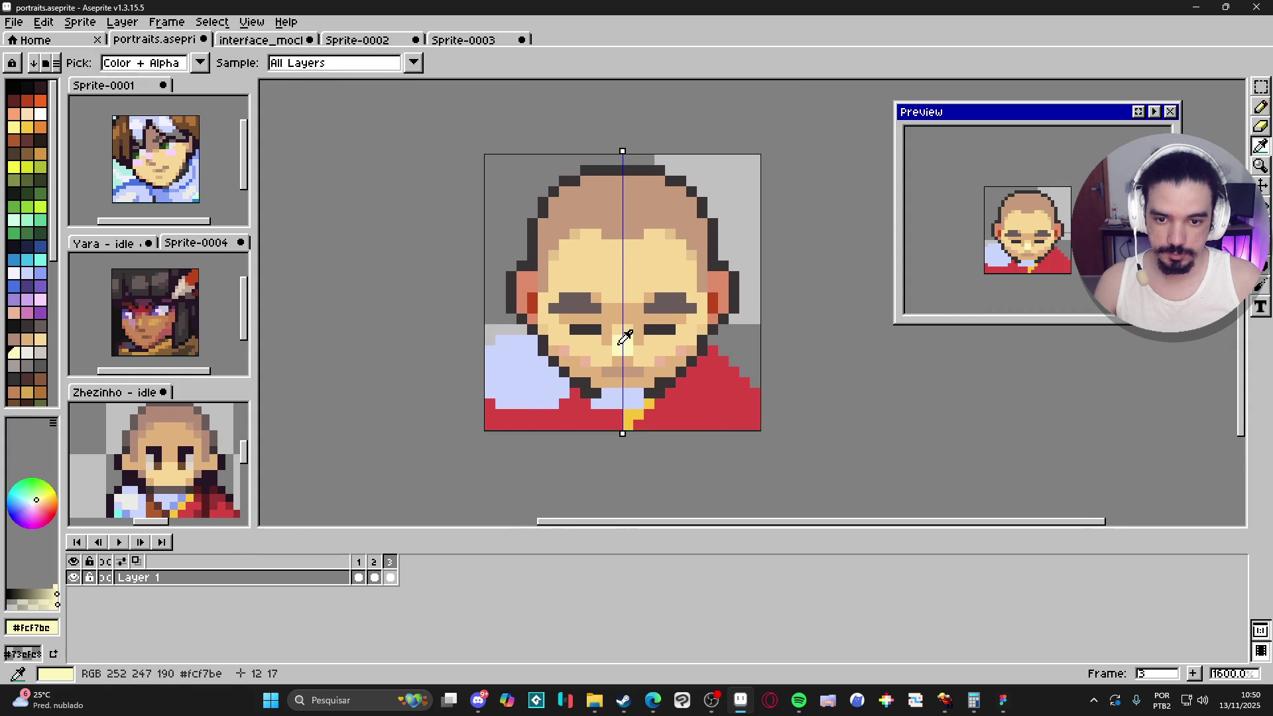
left_click(624, 260)
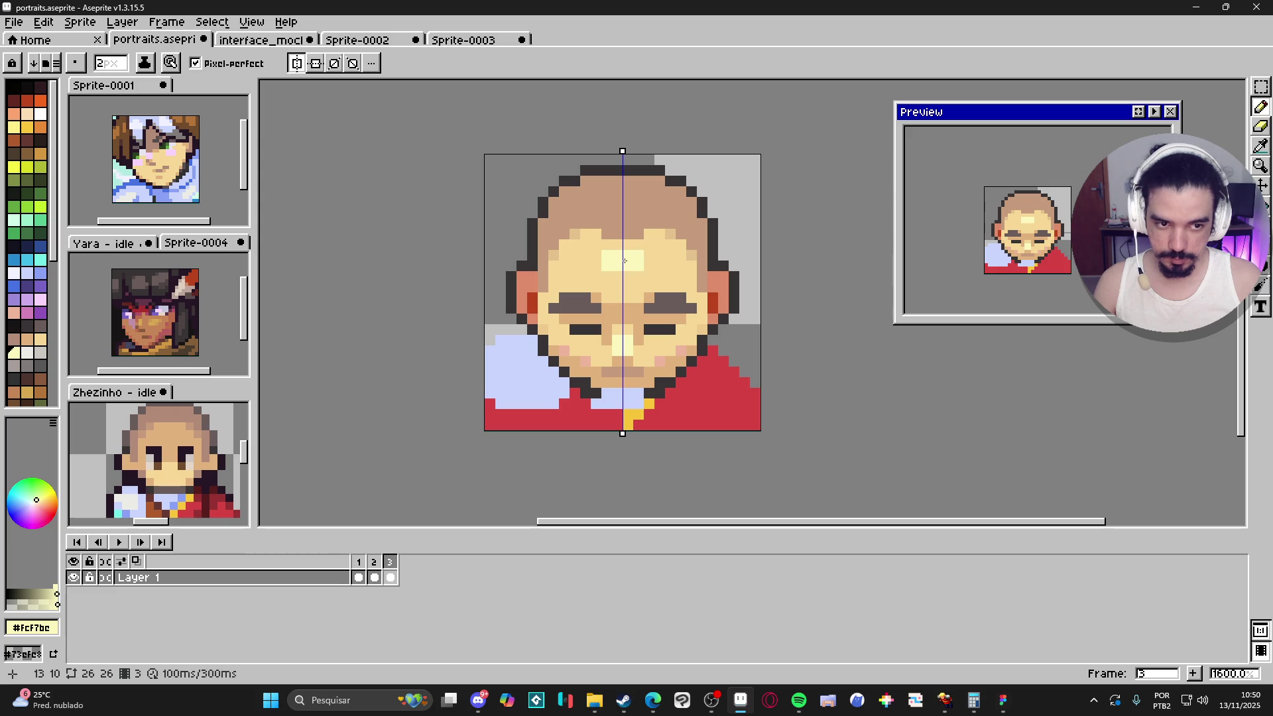
Step: Shrink the pencil to 1 pixel, sample the warm skin shade, and save portraits.aseprite
key("minus")
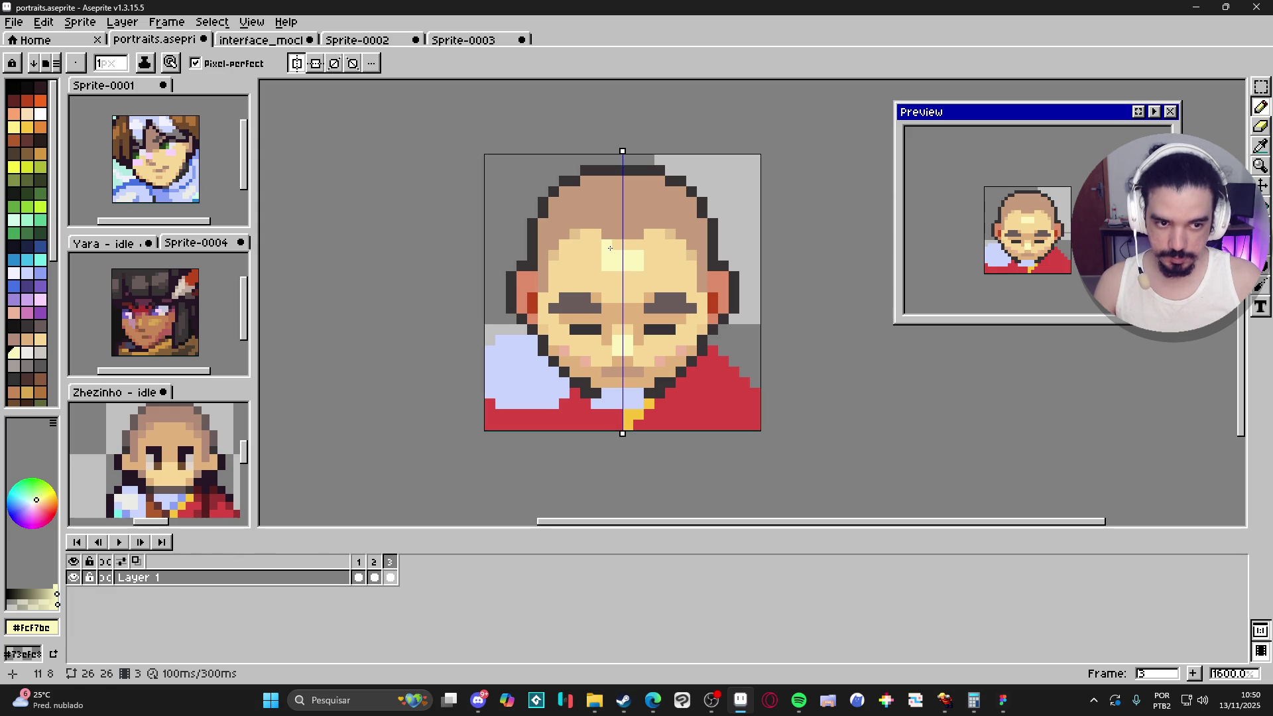
scroll(613, 266, "down", 2)
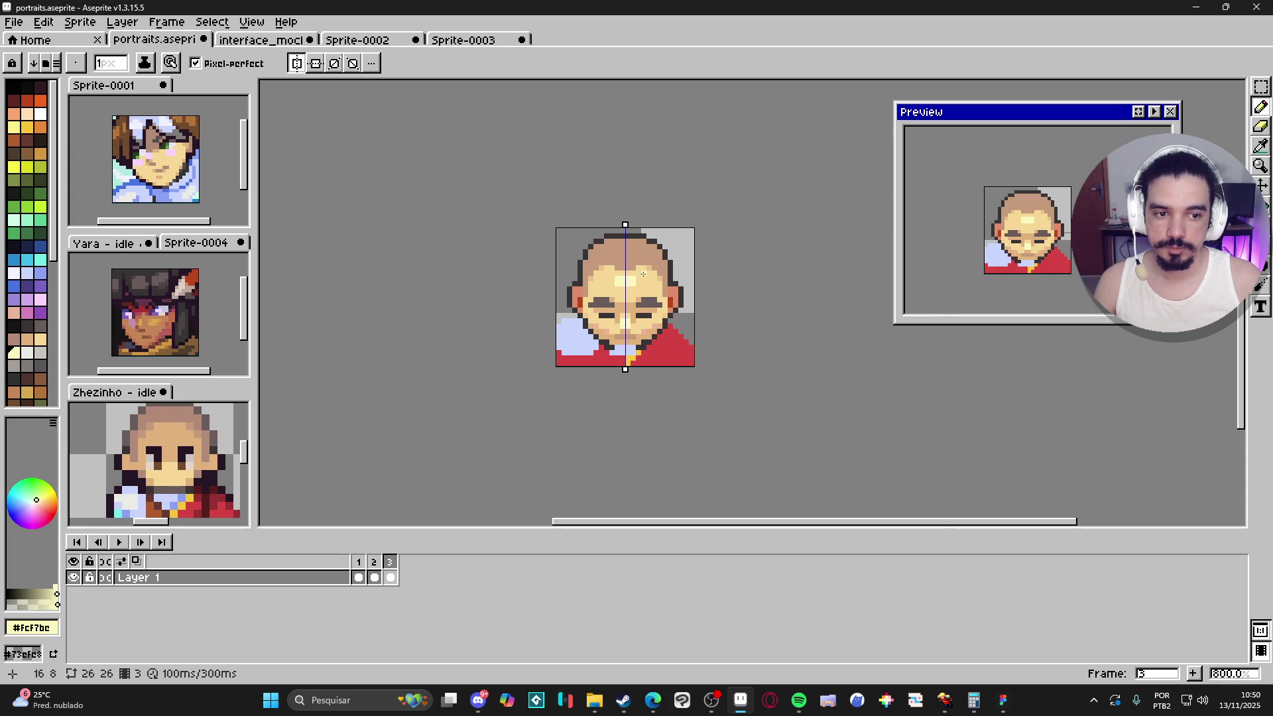
scroll(631, 297, "up", 2)
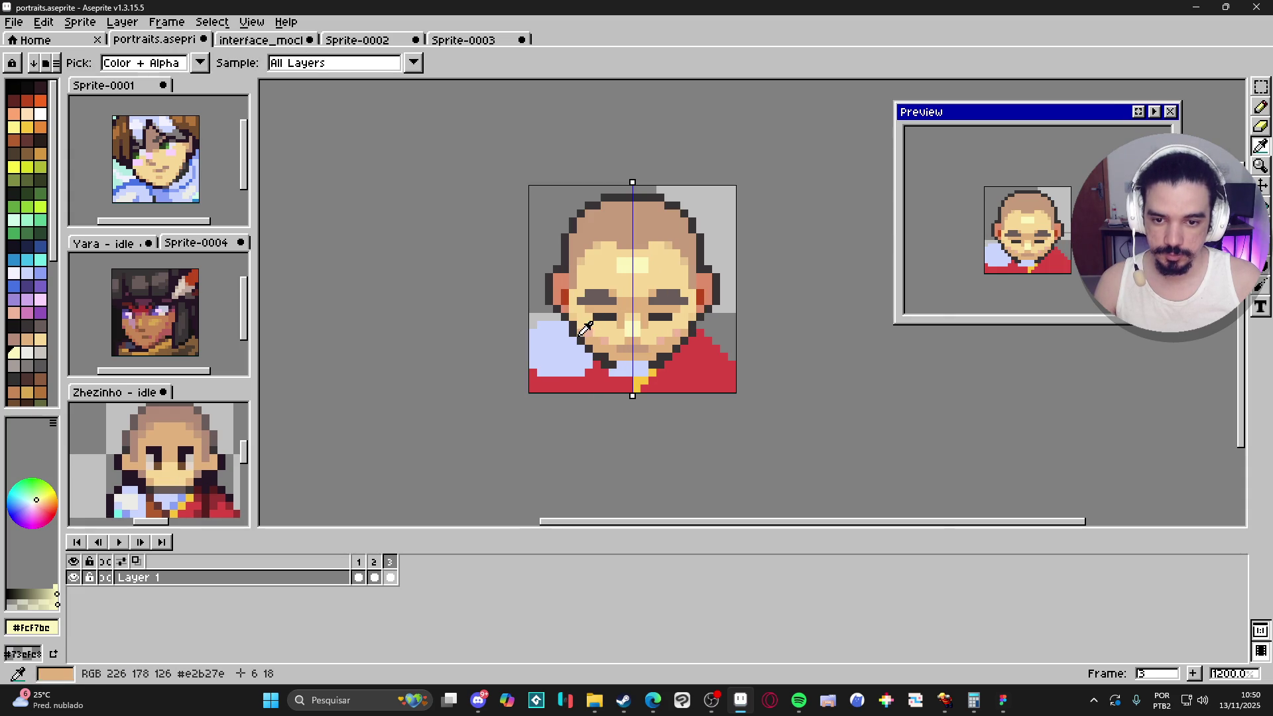
left_click(576, 311, "alt")
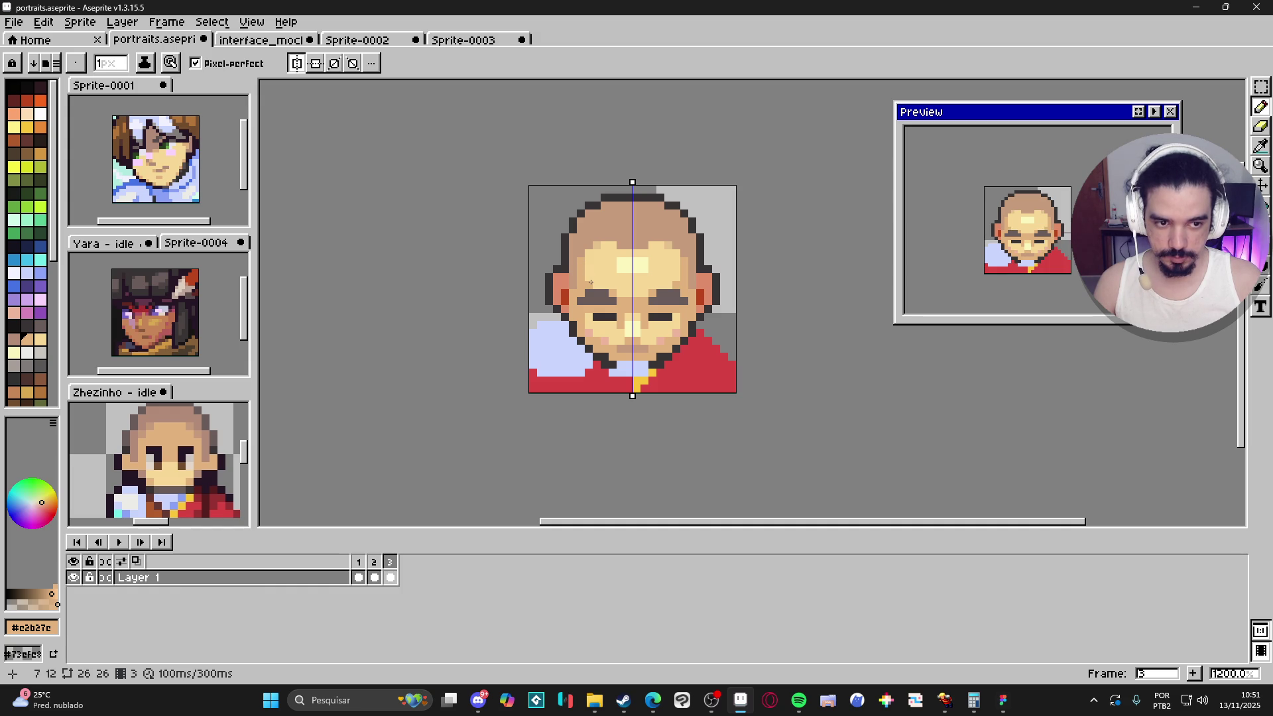
scroll(591, 282, "up", 1)
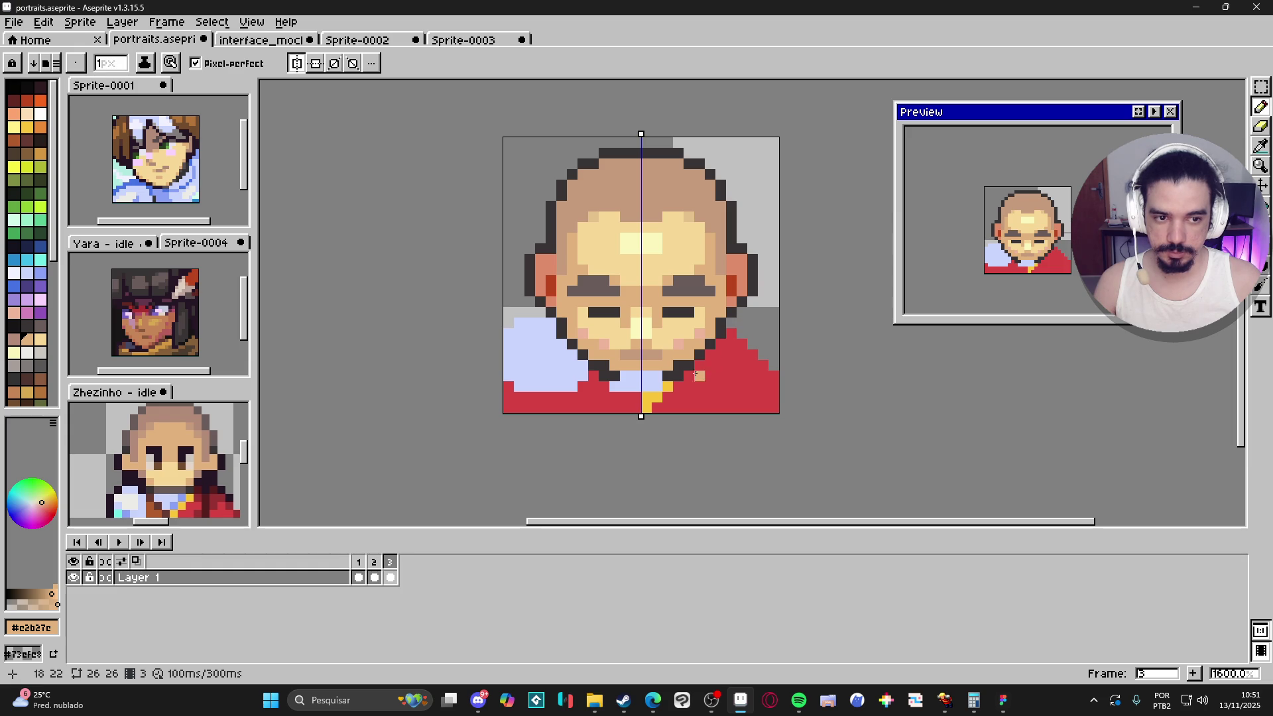
scroll(740, 344, "up", 1)
scroll(691, 347, "down", 1)
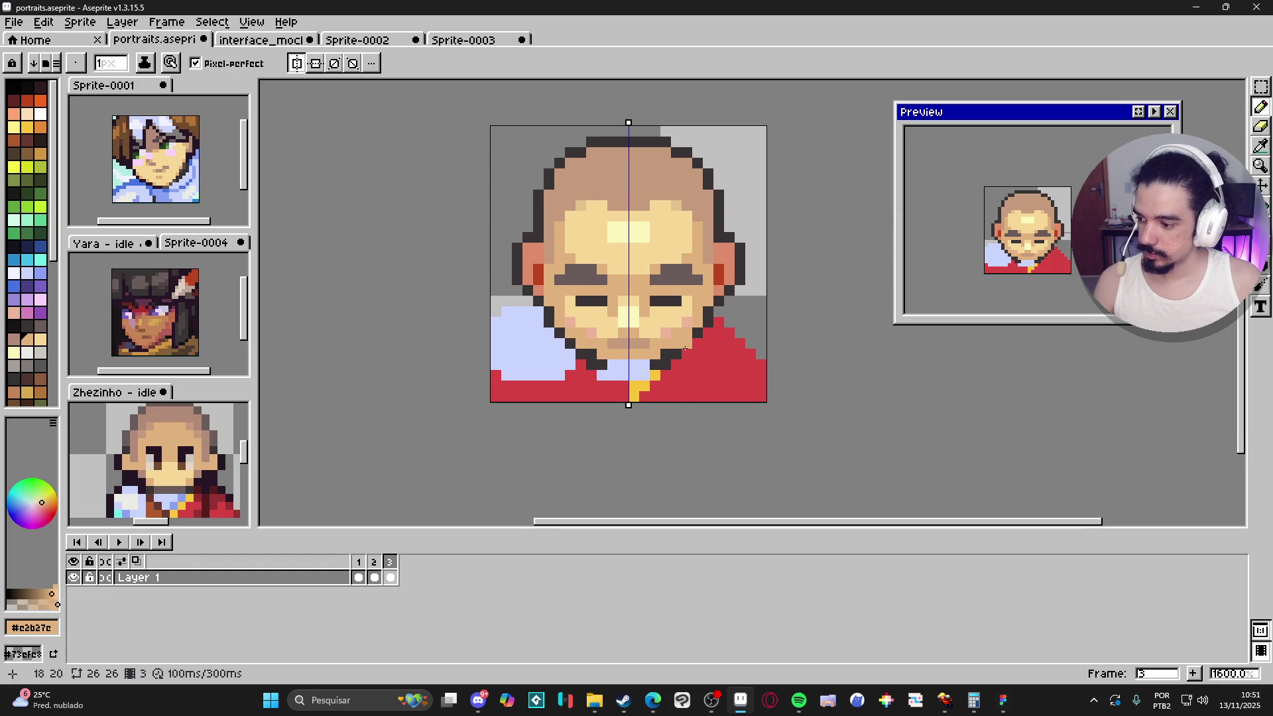
key("ctrl+s")
scroll(554, 483, "down", 1)
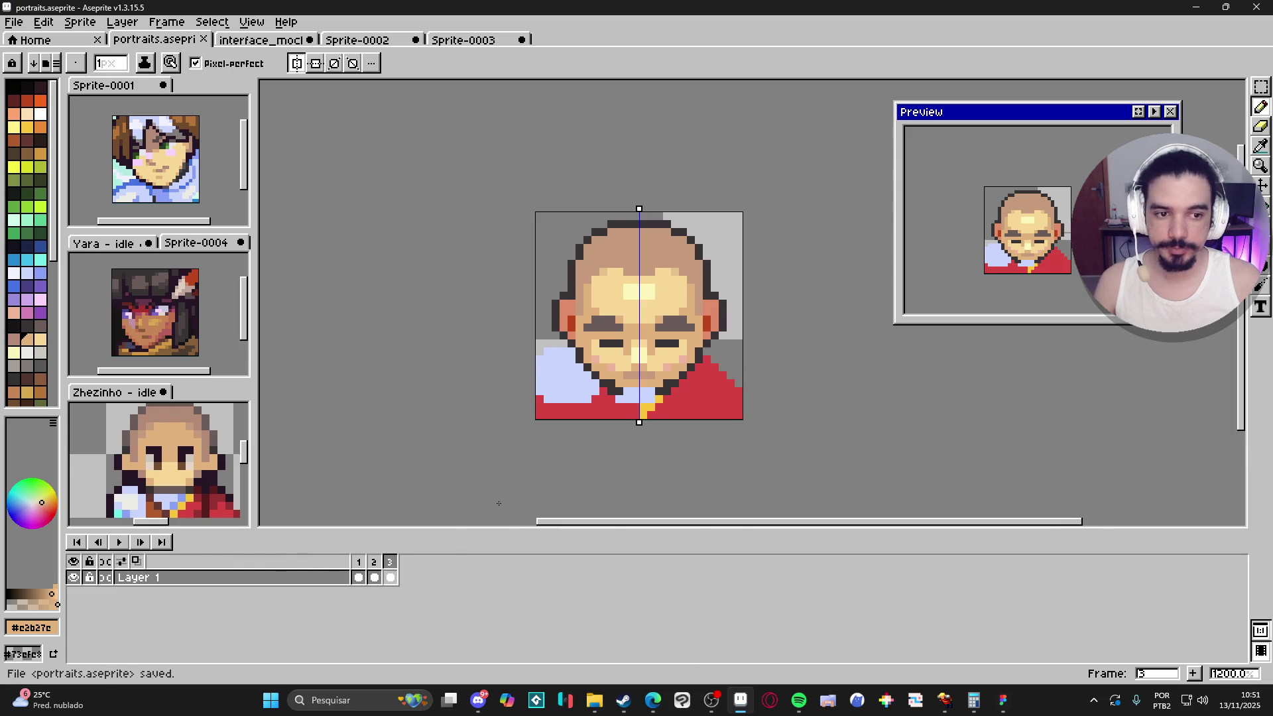
Step: Compare against frame 2, return to frame 3, and turn off symmetry drawing
left_click(374, 577)
left_click(391, 578)
scroll(631, 385, "down", 1)
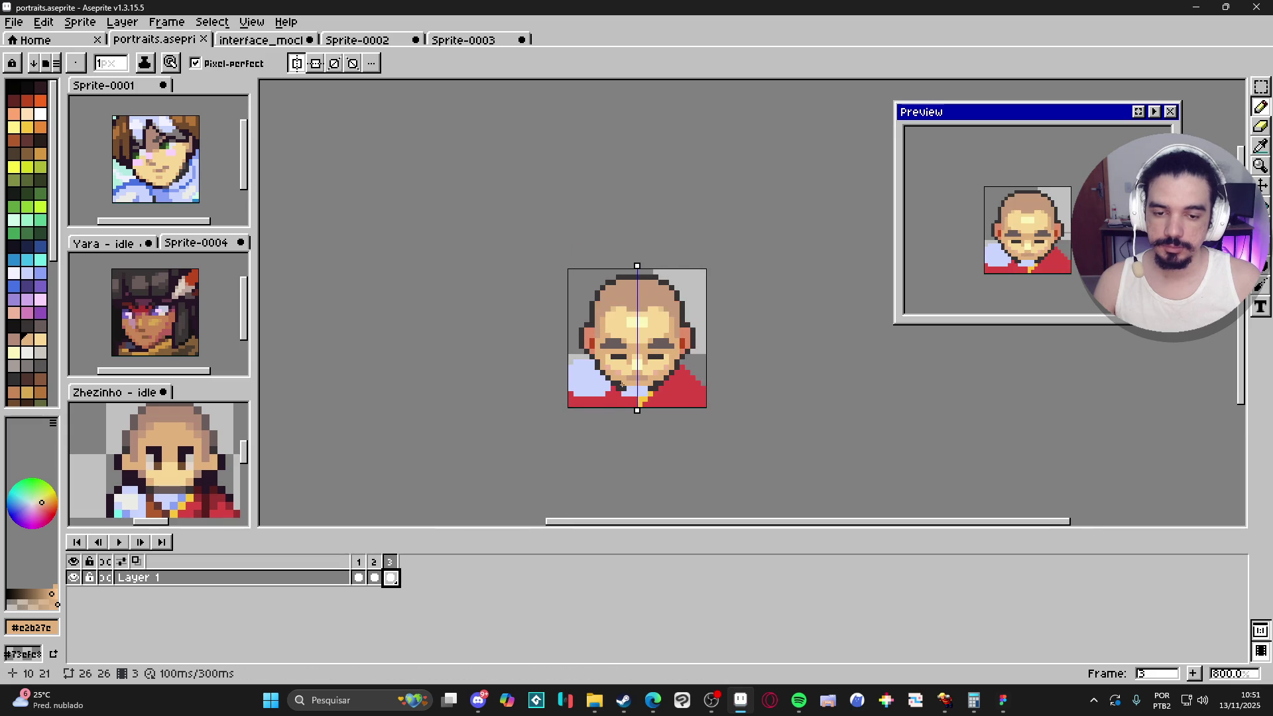
left_click(297, 63)
scroll(593, 310, "up", 1)
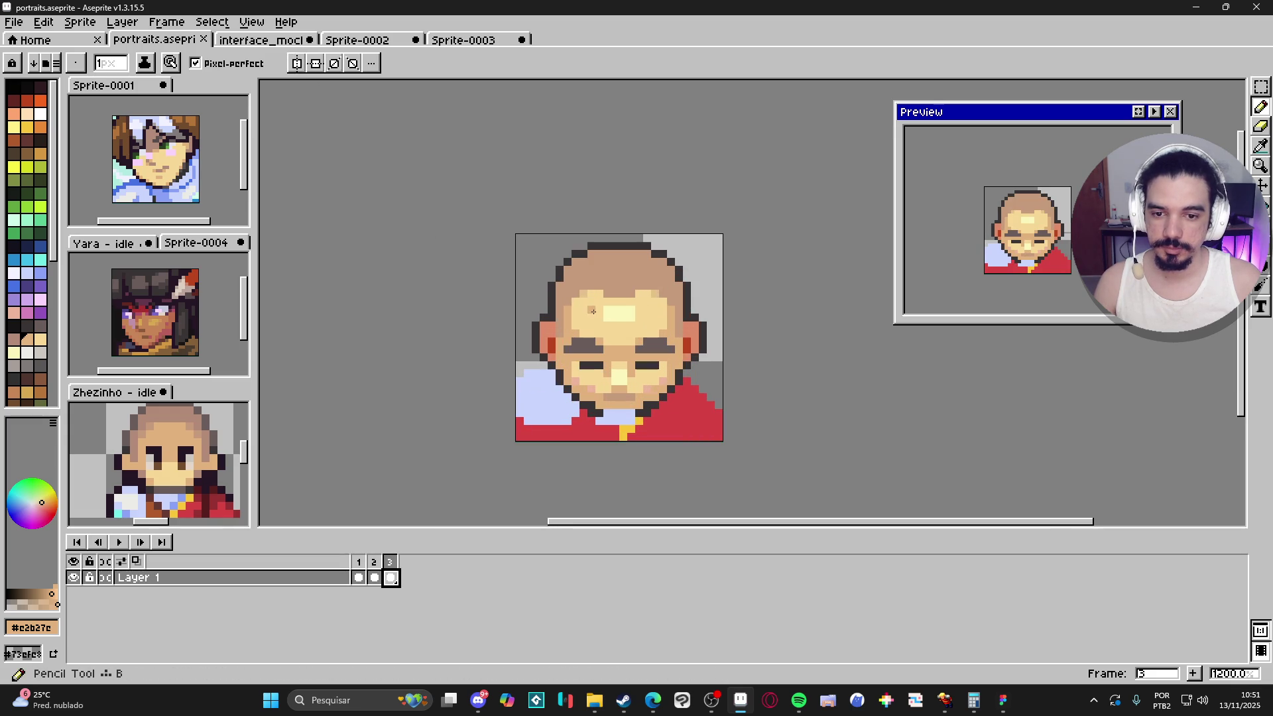
scroll(196, 432, "up", 1)
Step: Check the Zhezinho sprite, then touch up the portrait's left jaw outline
left_click(197, 431)
scroll(546, 358, "up", 1)
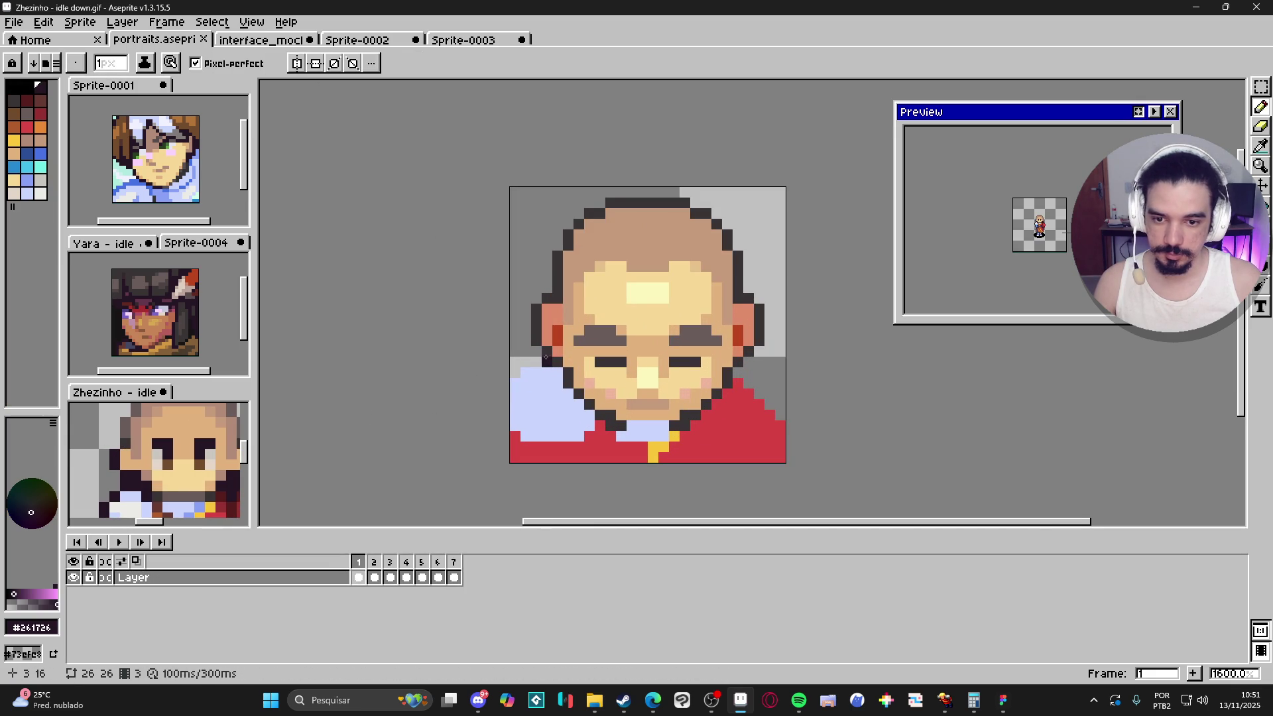
left_click(546, 358)
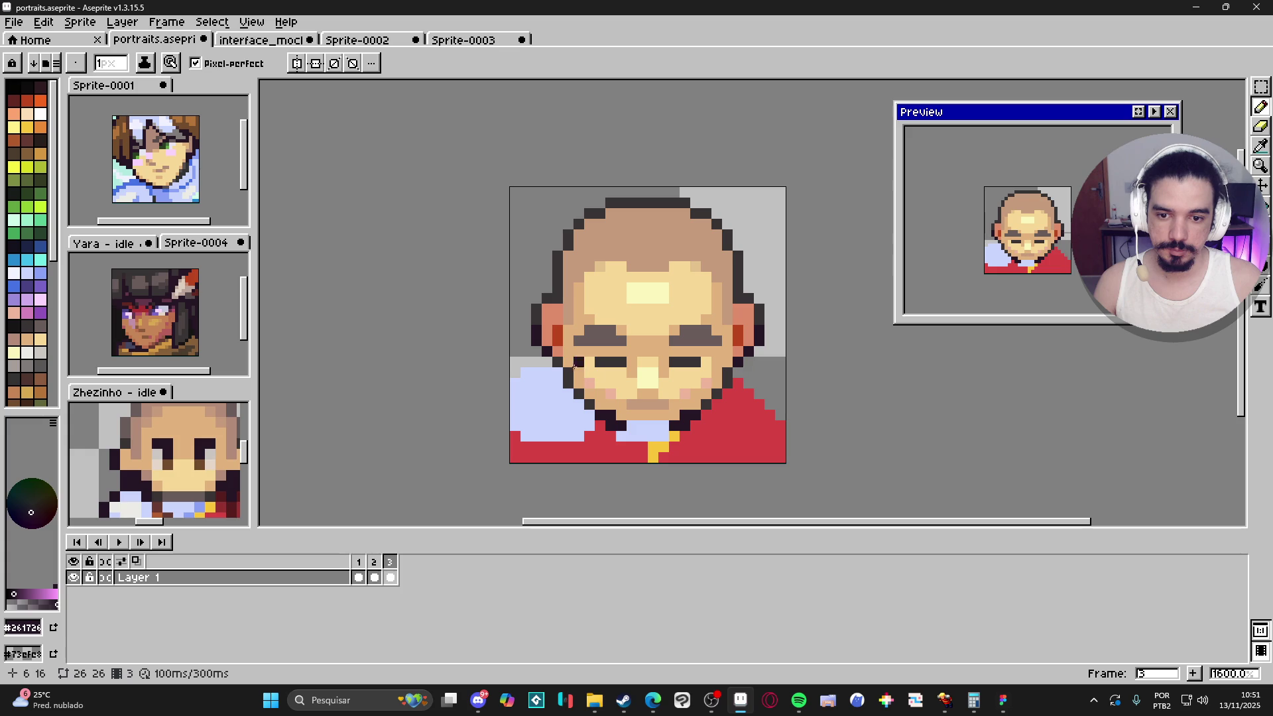
left_click(561, 366)
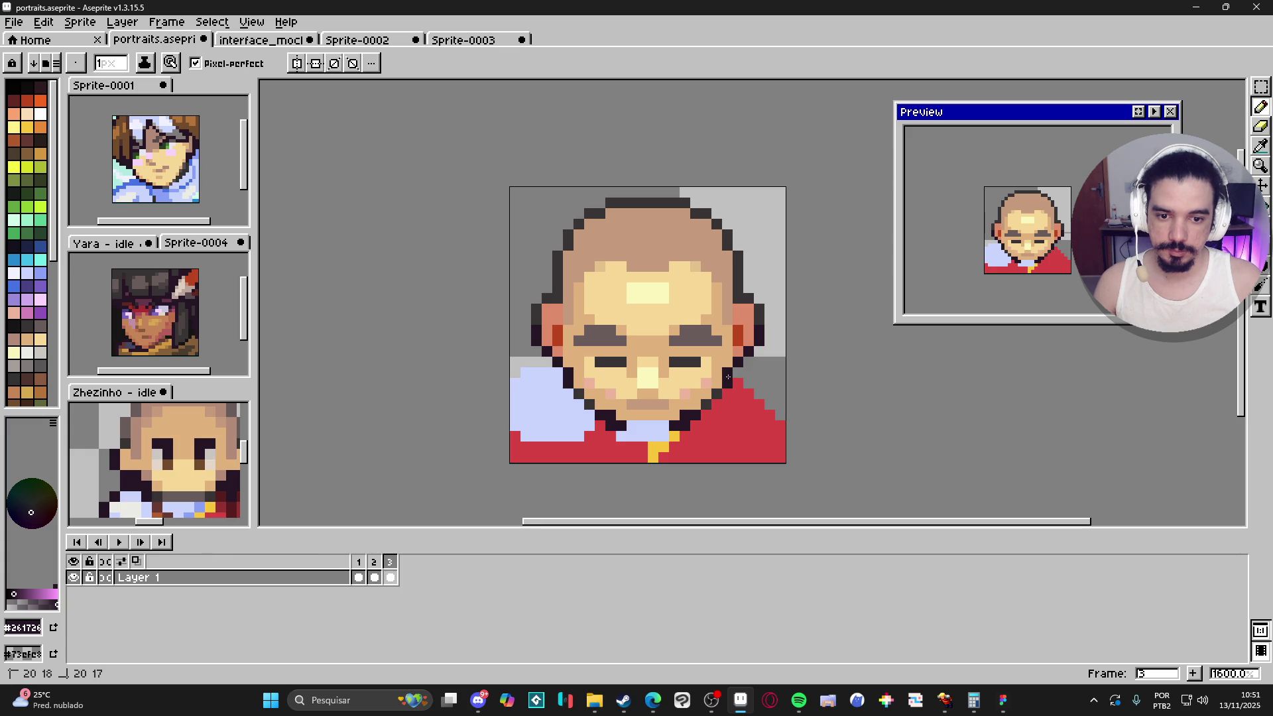
scroll(728, 370, "down", 3)
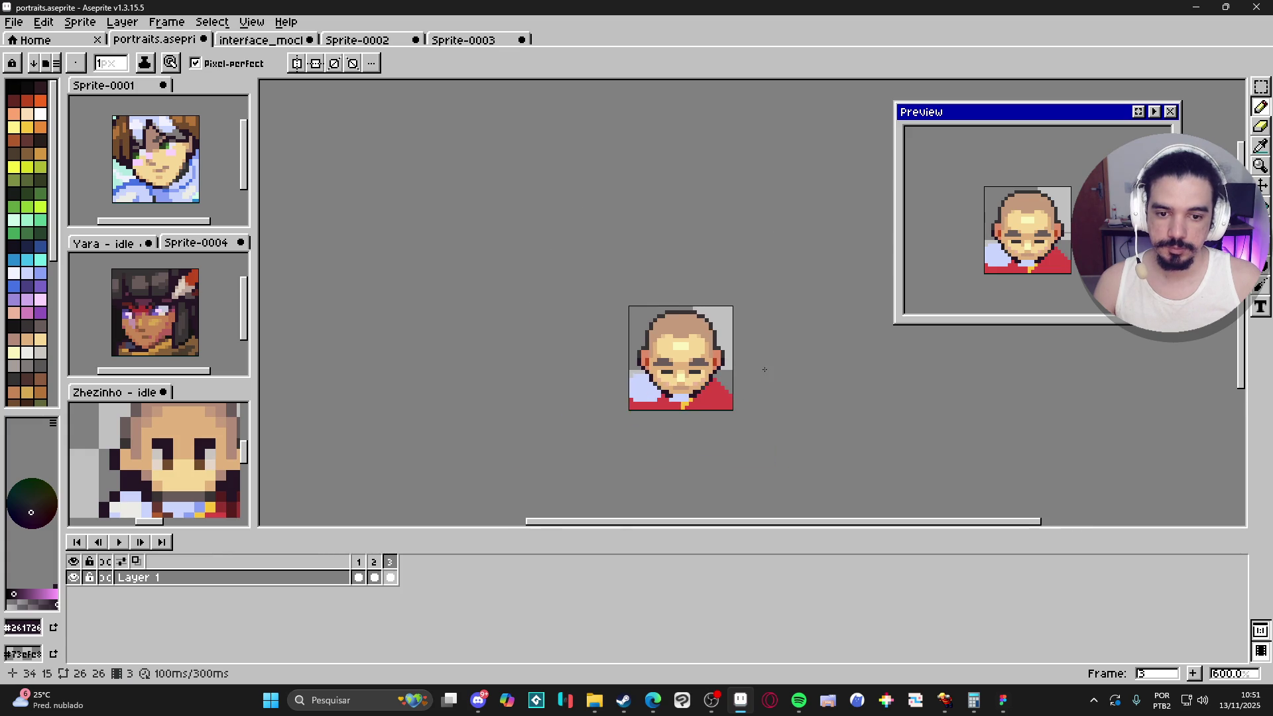
scroll(703, 344, "up", 3)
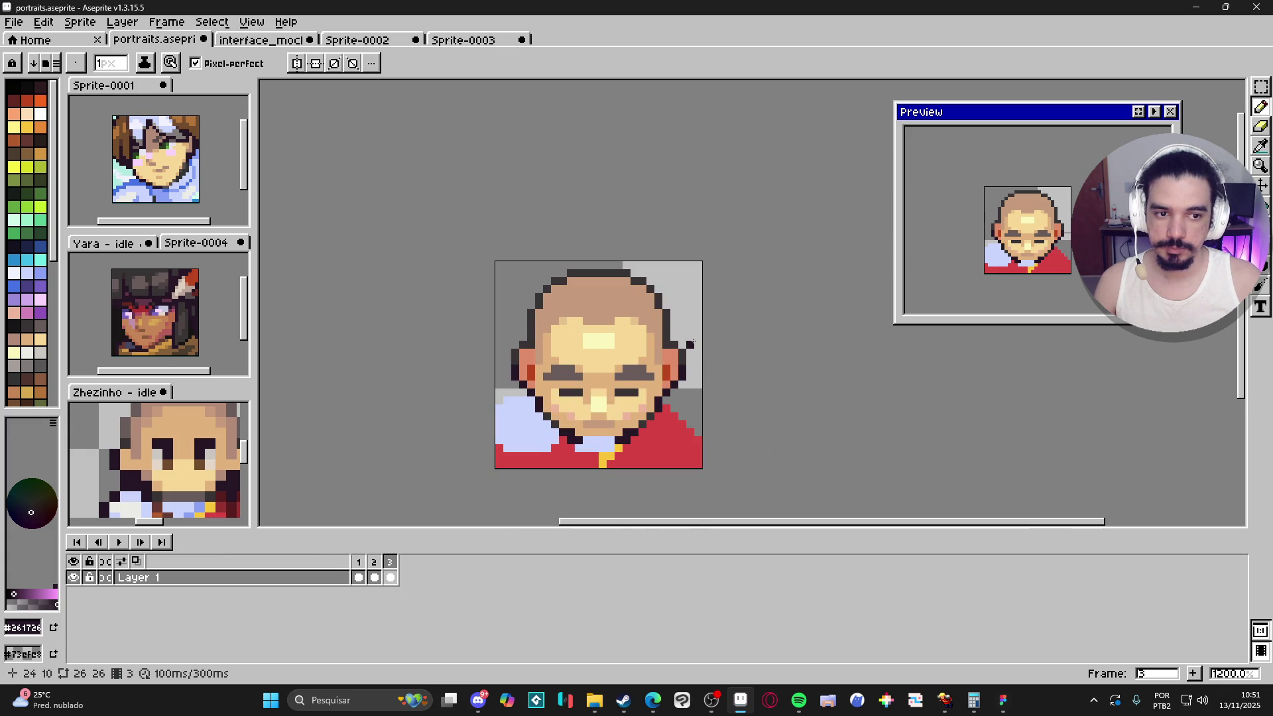
scroll(692, 342, "down", 1)
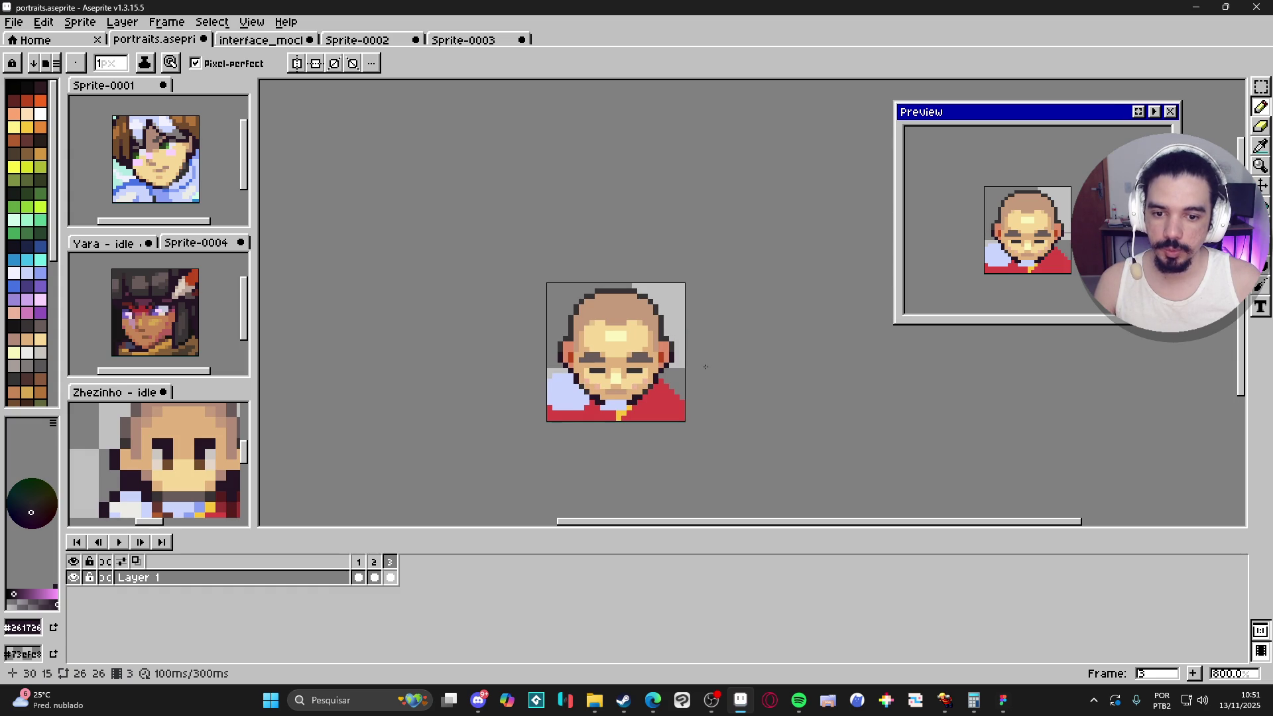
scroll(174, 481, "down", 3)
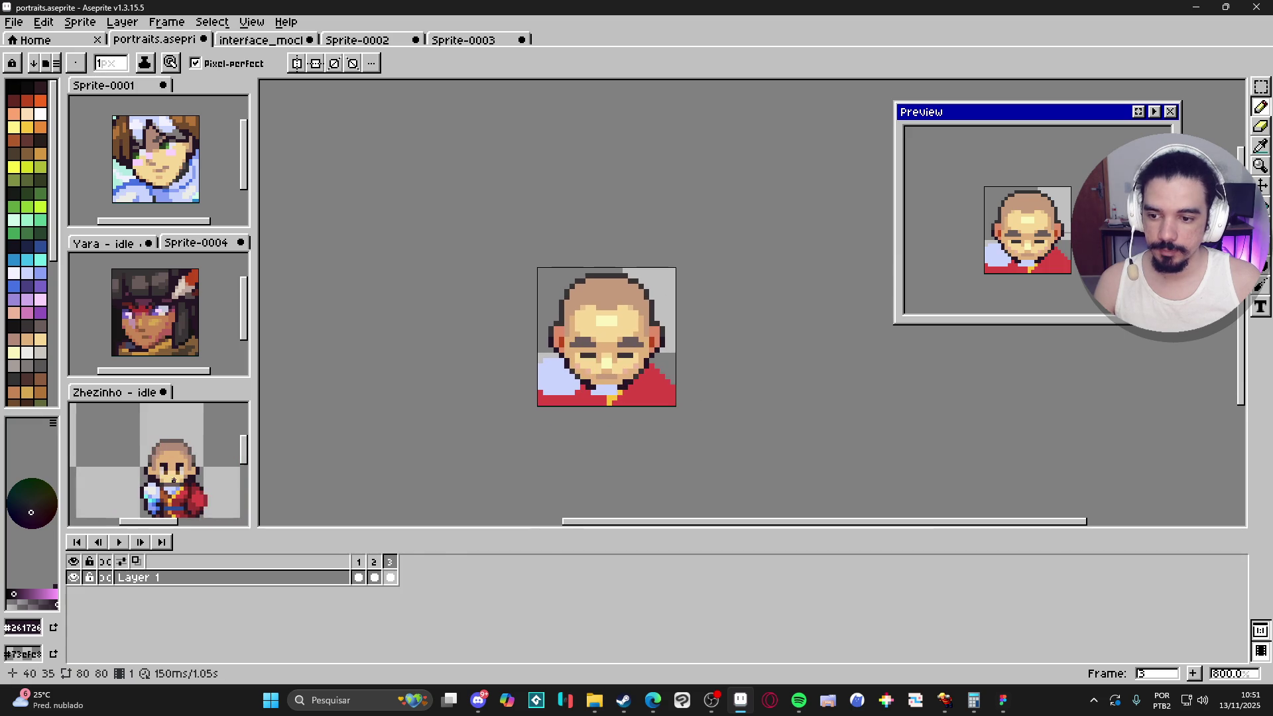
scroll(654, 359, "up", 2)
scroll(655, 360, "down", 2)
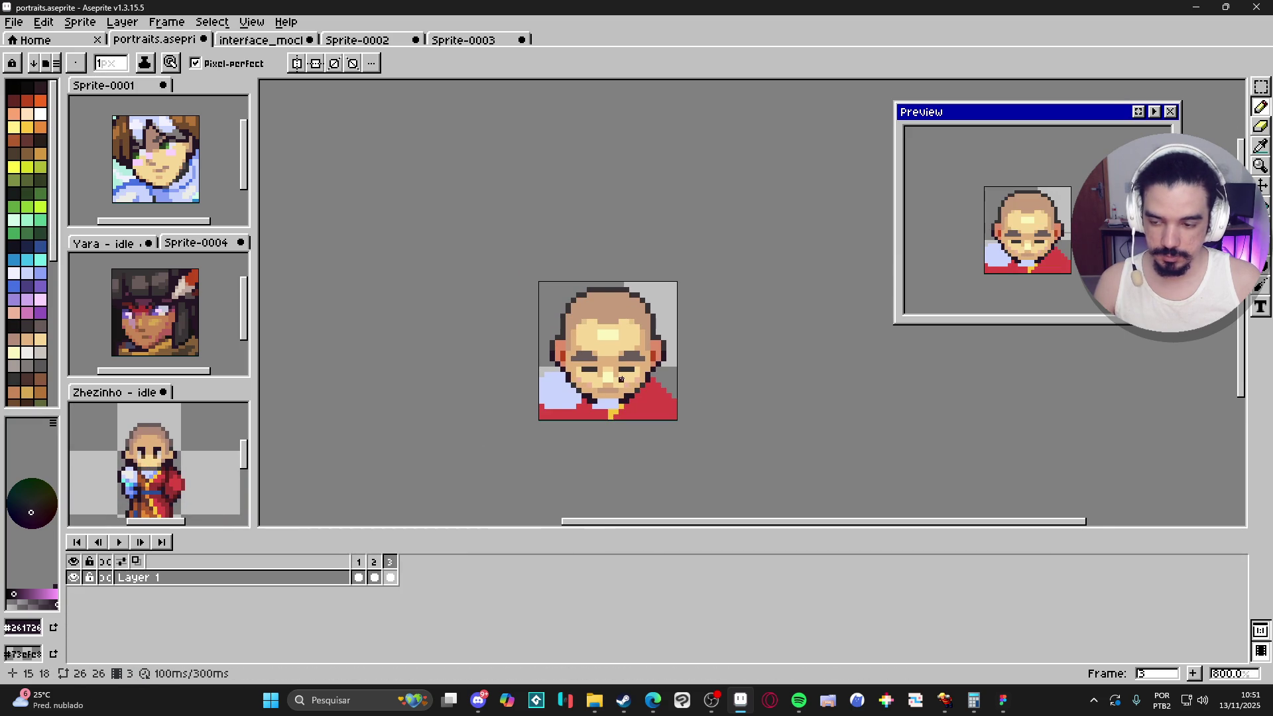
scroll(585, 391, "up", 3)
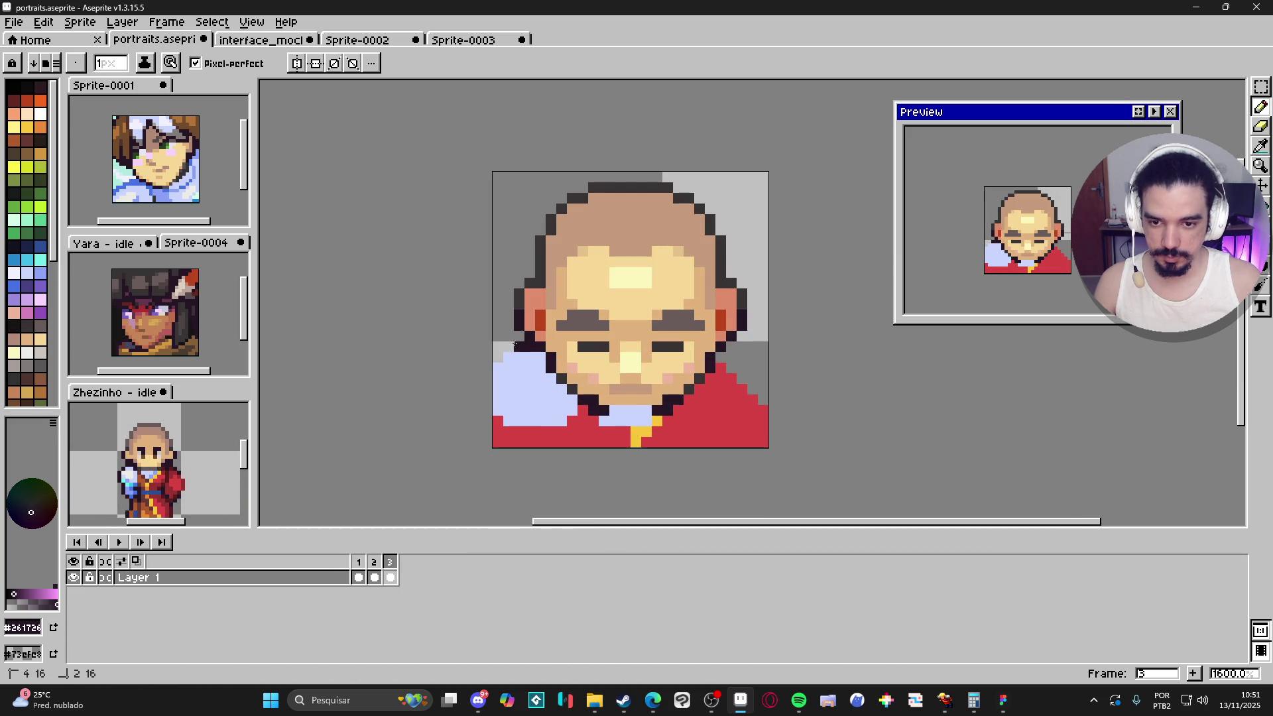
Step: Draw a dark edge along the lower robe and recolour its bottom-left pixel light blue
left_click_drag(544, 391, 538, 361)
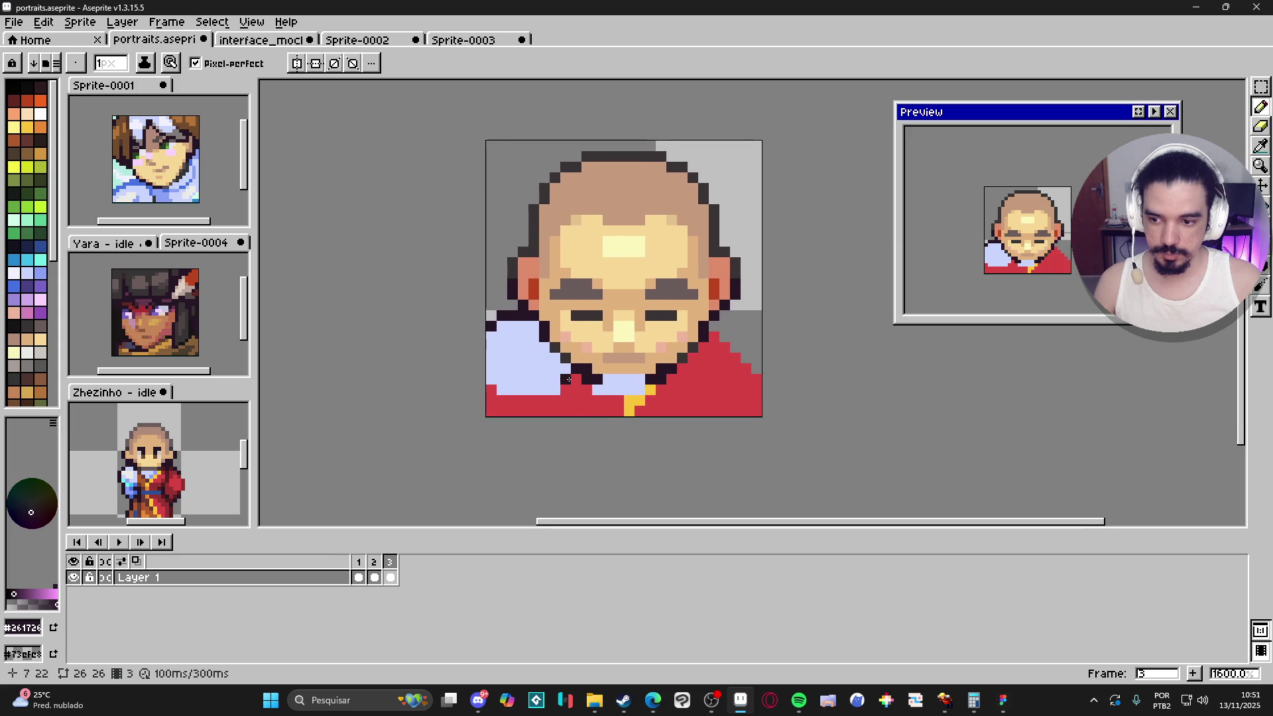
left_click(564, 399)
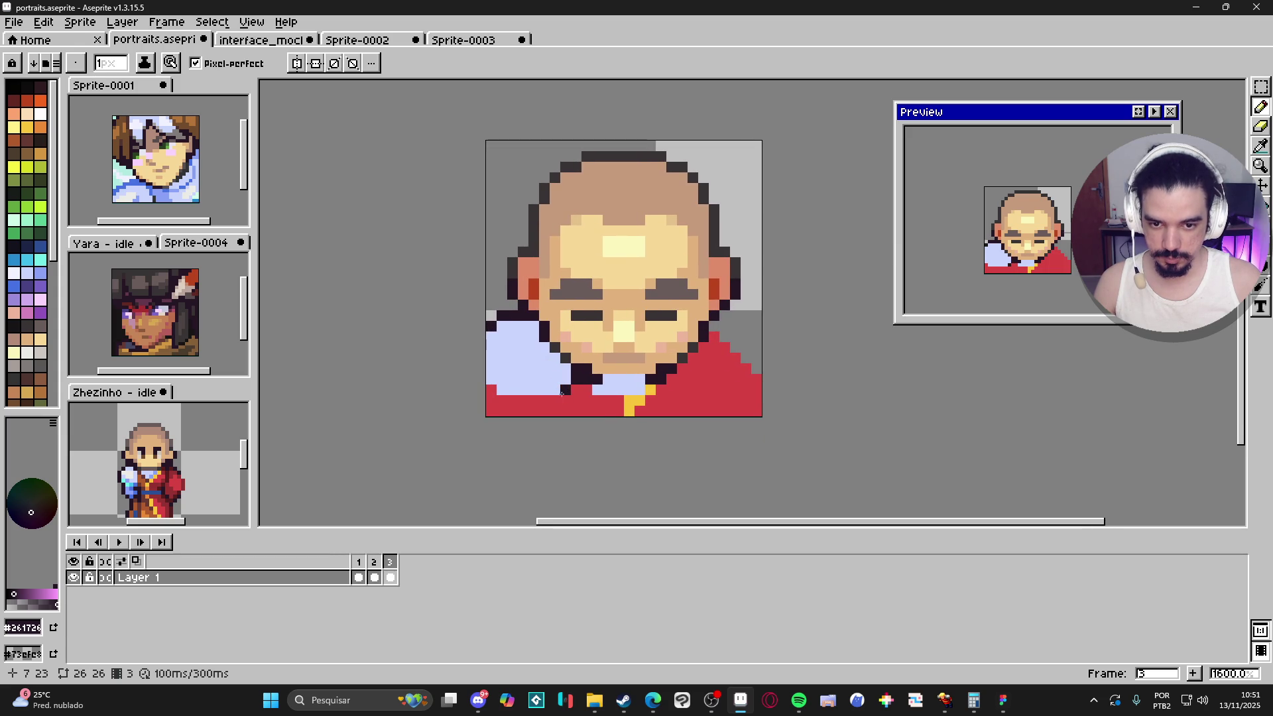
mouse_move(563, 400)
left_mouse_down()
mouse_move(501, 400)
mouse_move(470, 374)
left_mouse_up()
left_click(519, 370, "alt")
left_click(490, 390)
left_click(483, 396, "alt")
Step: Extend the robe's yellow stripe diagonally up-right
left_click(605, 386, "alt")
left_click_drag(604, 386, 627, 371)
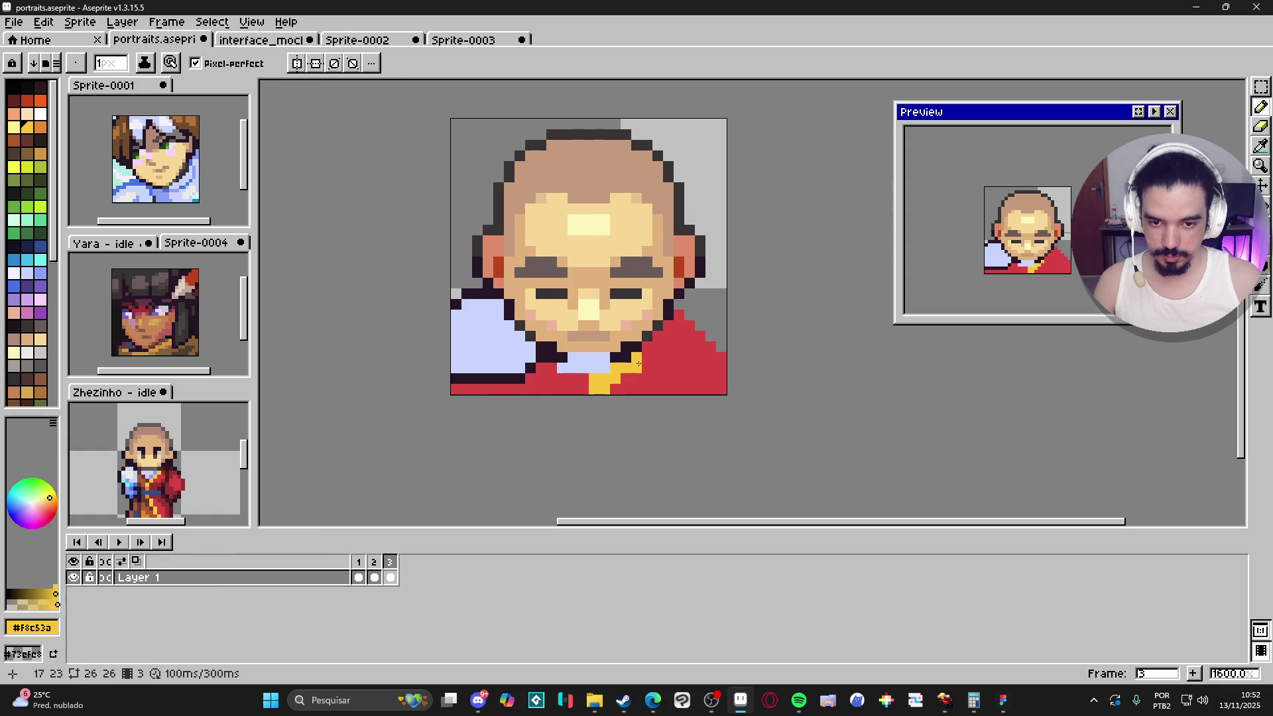
left_click(646, 346)
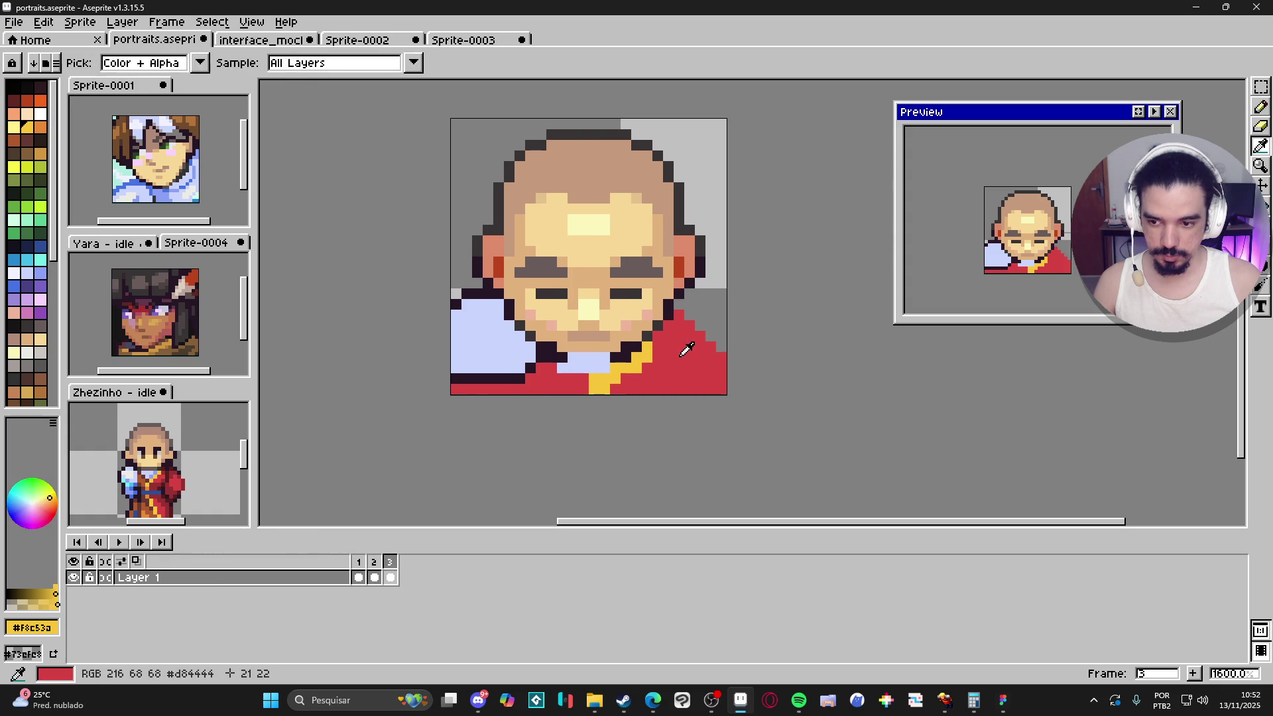
Step: Outline the robe's right shoulder edge in dark #261726
left_click(682, 345, "alt")
scroll(194, 456, "up", 2)
left_click(194, 457, "alt")
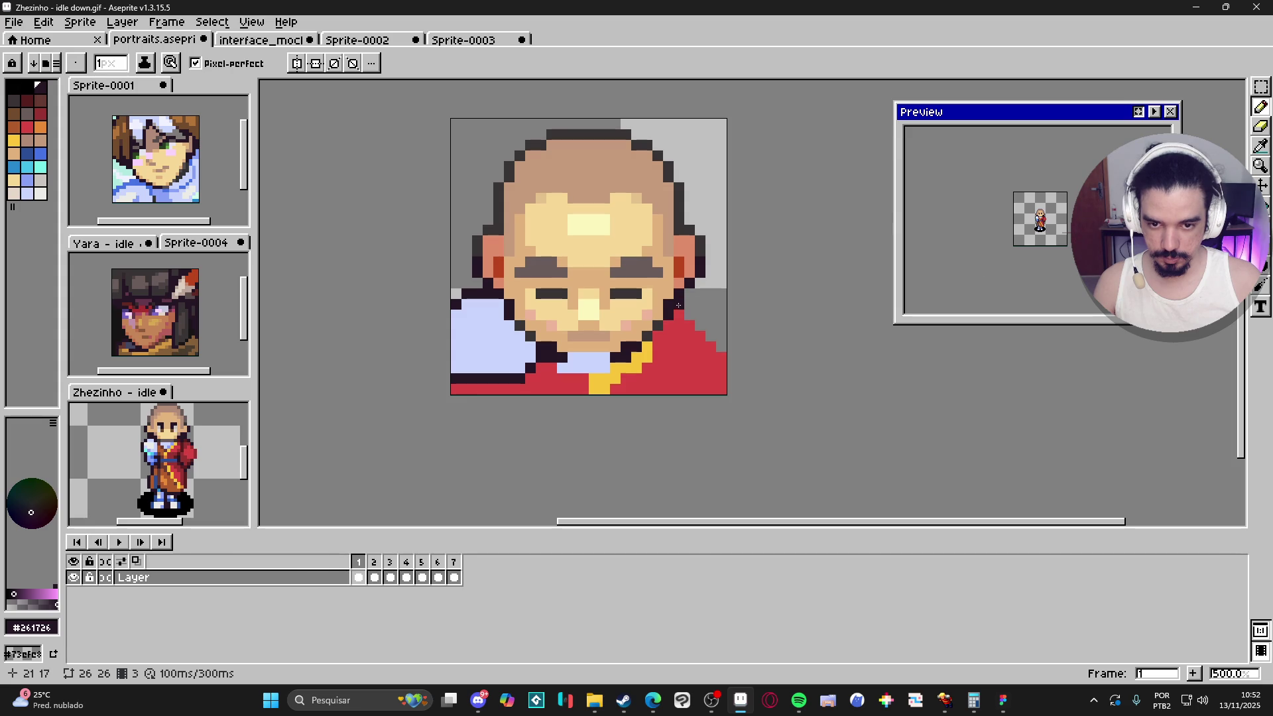
left_click(702, 332, "shift")
left_click(721, 337, "shift")
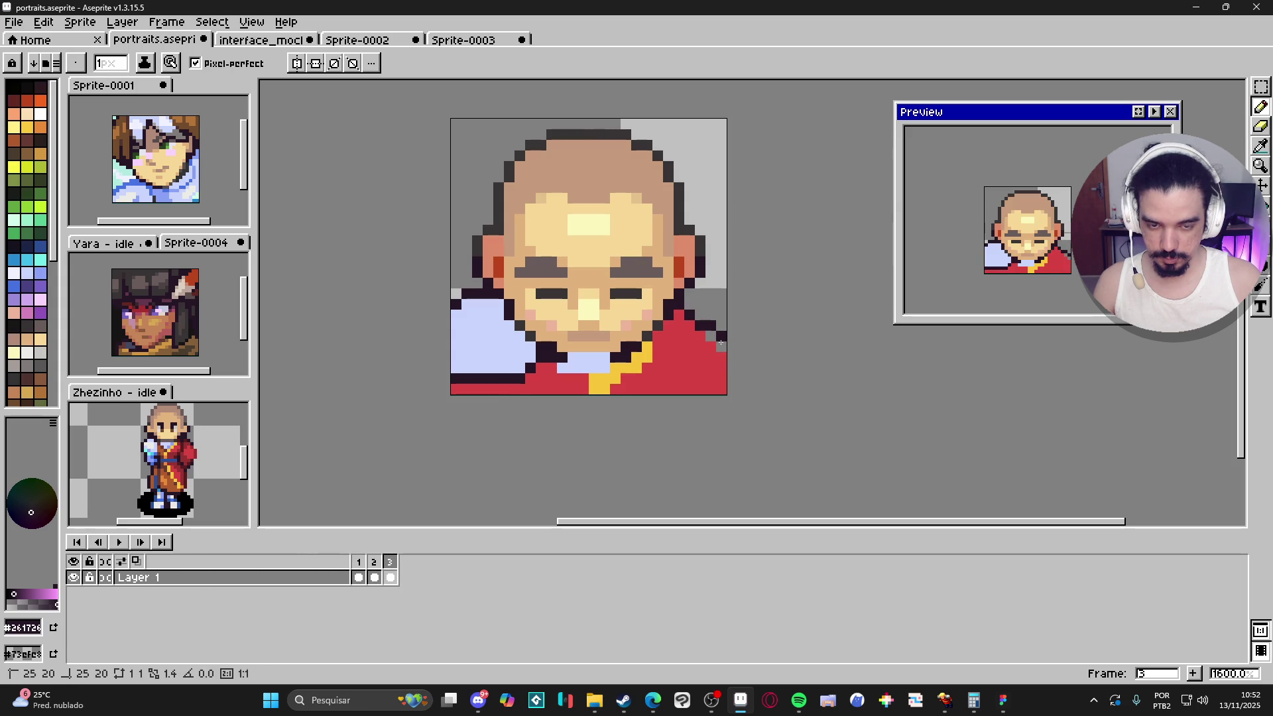
left_click(718, 351, "alt")
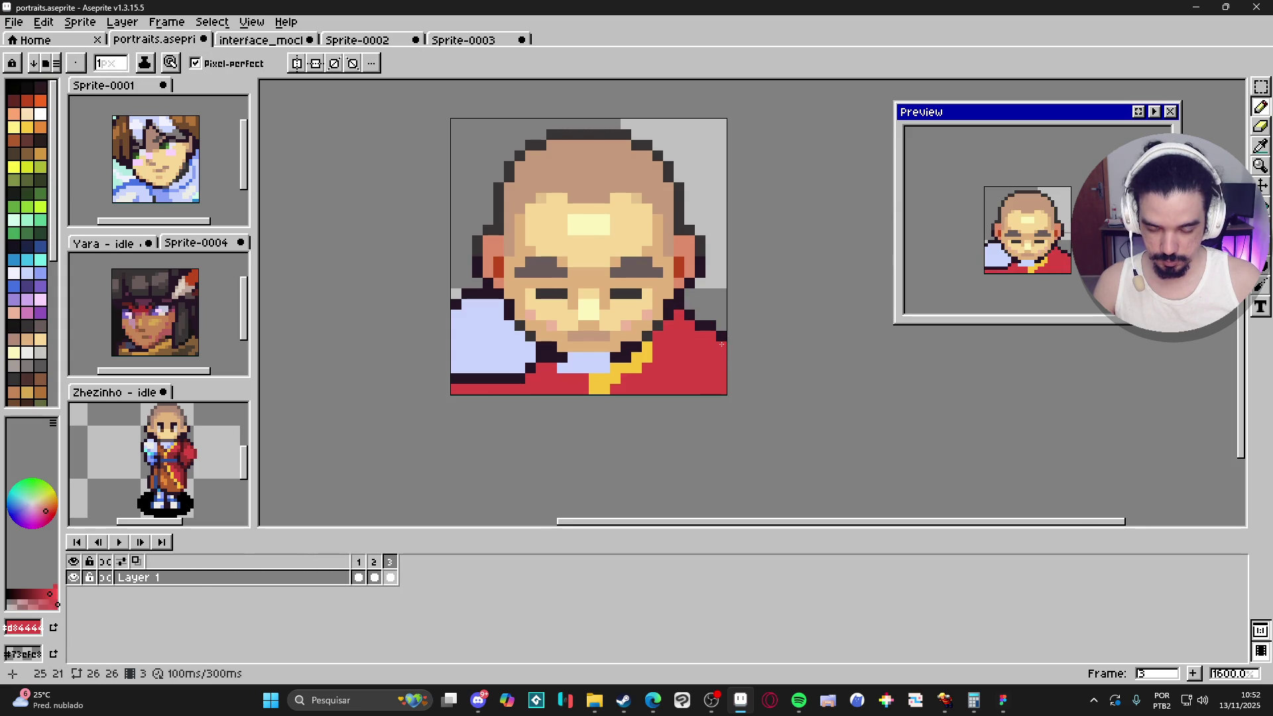
scroll(724, 340, "down", 1)
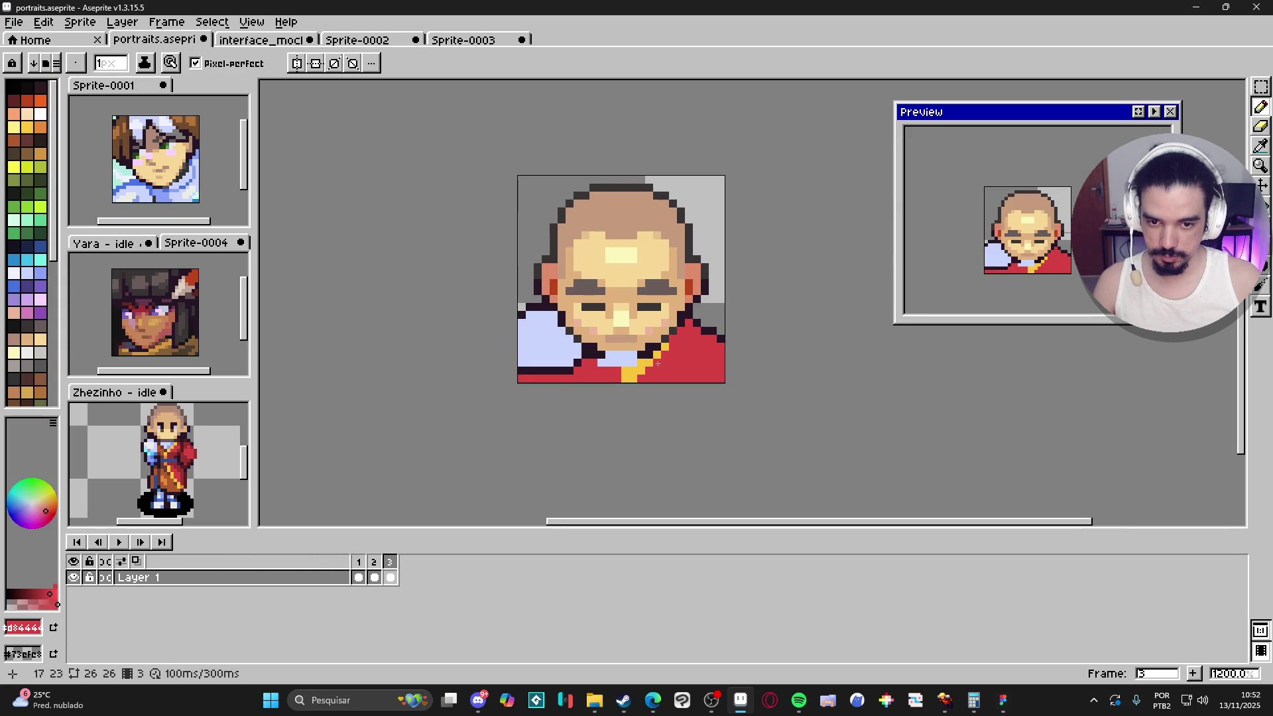
Step: Slim the yellow stripe by repainting its pixels dark and red to form a dark edge line
left_click(646, 373, "alt")
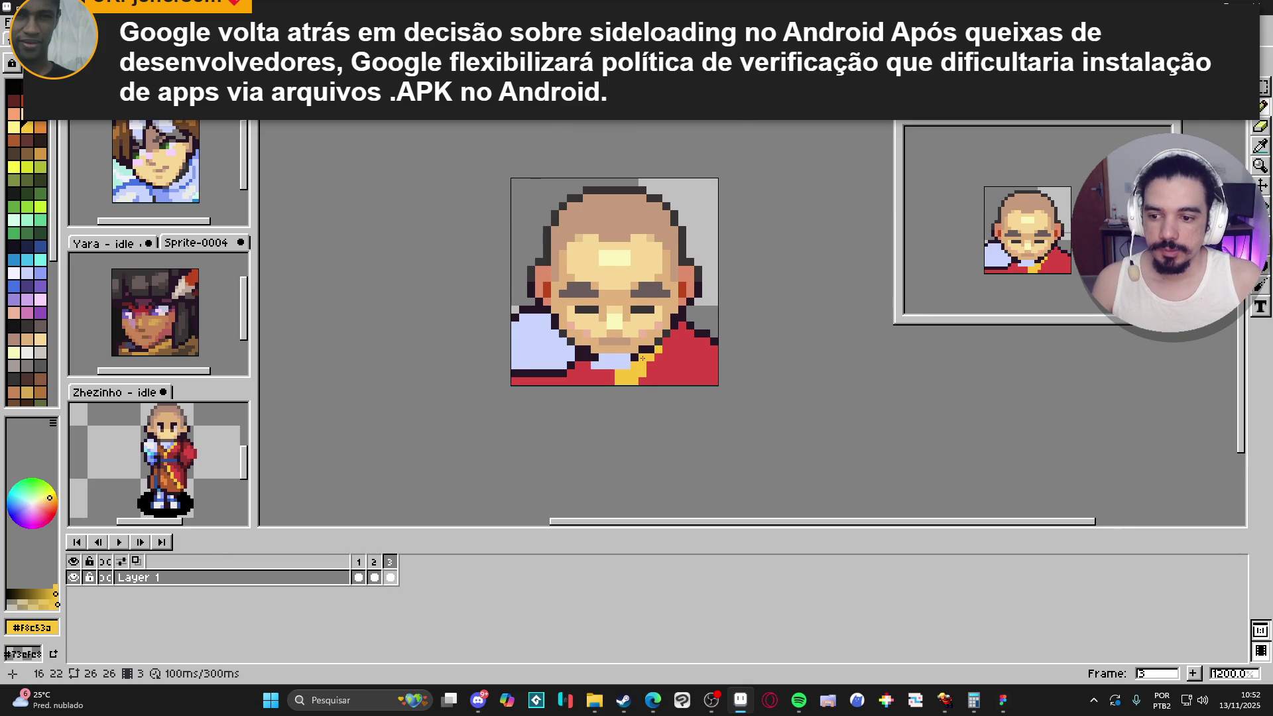
scroll(642, 358, "up", 1)
left_click(620, 368, "alt")
left_click(610, 379)
left_click(611, 389)
left_click(622, 378)
left_click(622, 389)
left_click(600, 389, "alt")
left_click(610, 386)
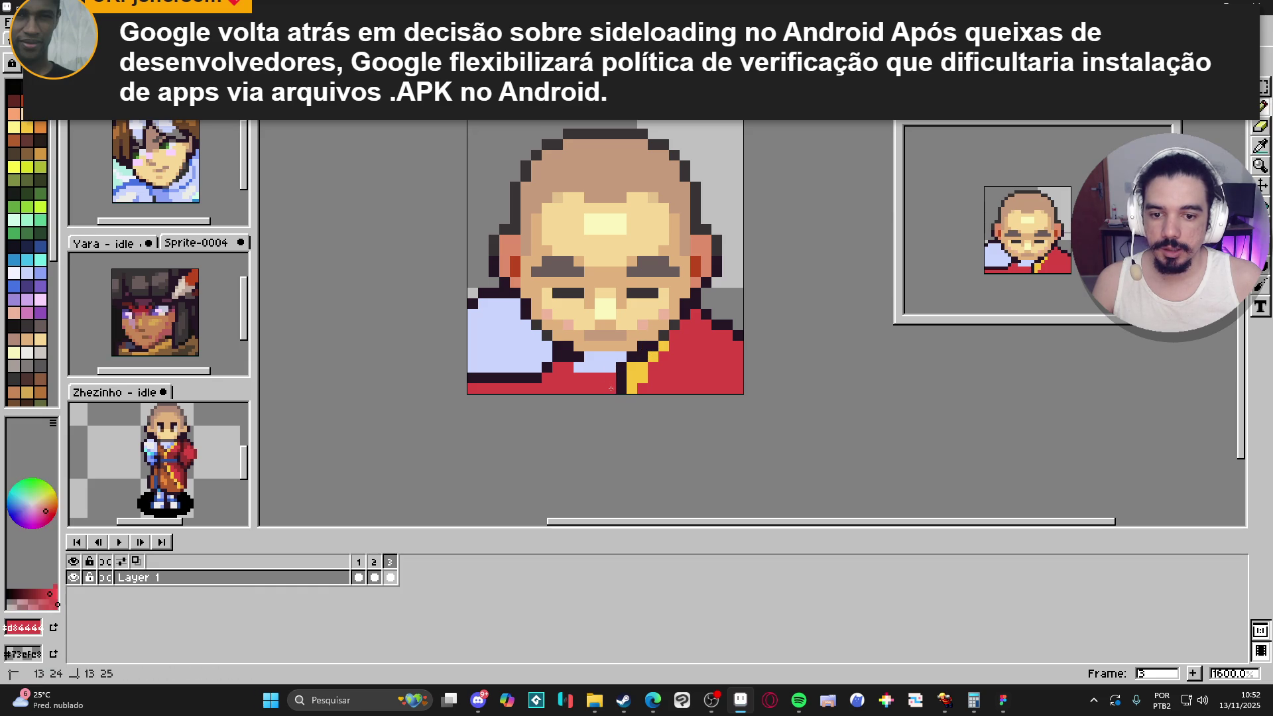
left_click(621, 386, "alt")
left_click(633, 385)
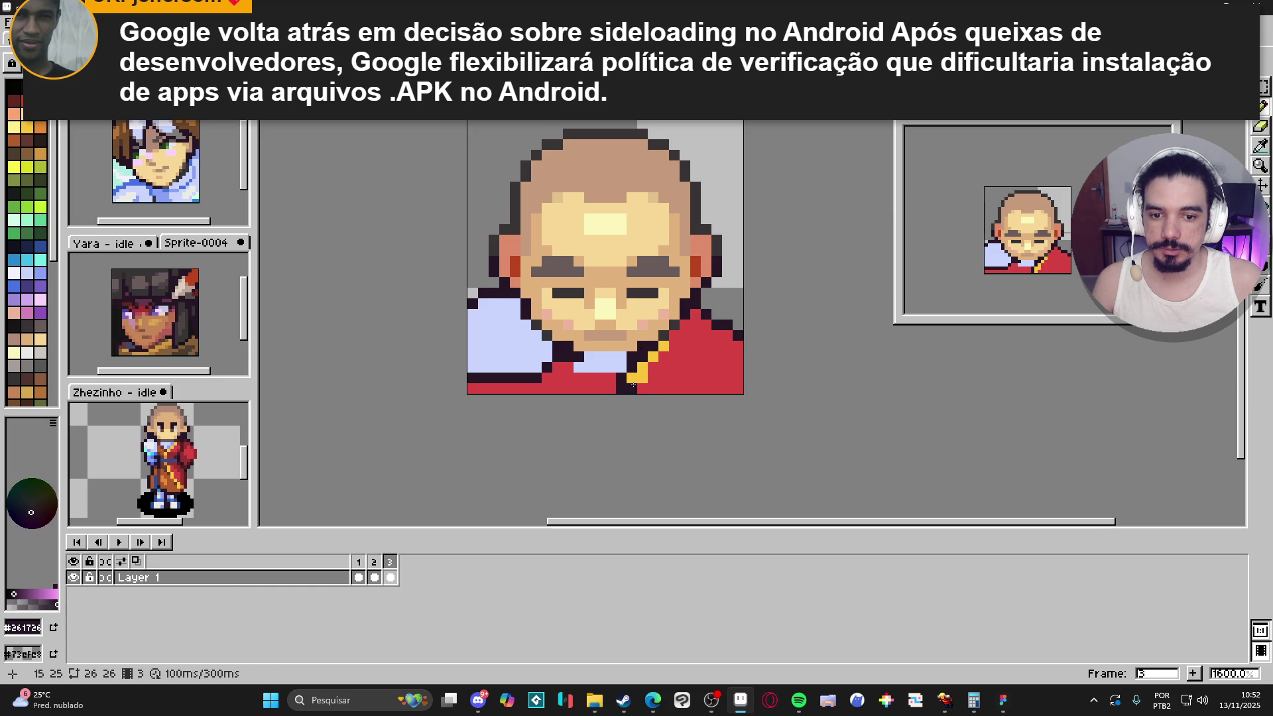
Step: Recolour a pixel beside the stripe tan and shade a mouth pixel brown
left_click(626, 381, "alt")
left_click(631, 370)
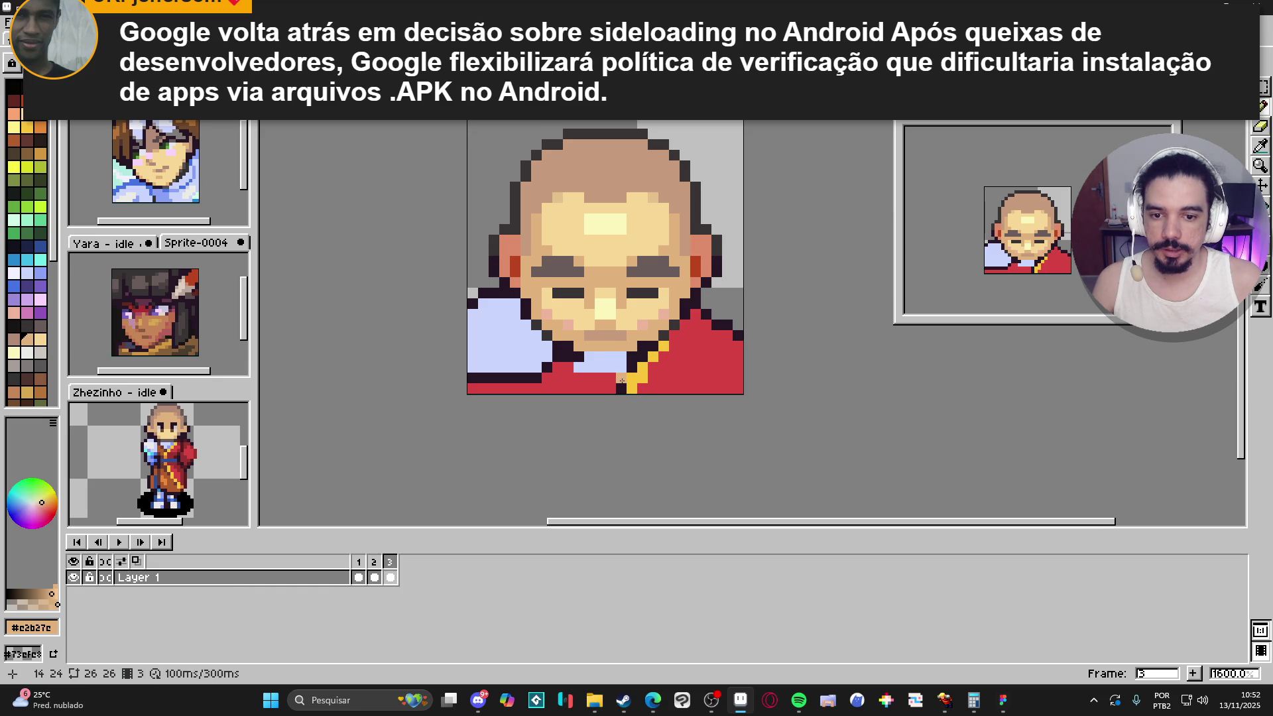
left_click(609, 336)
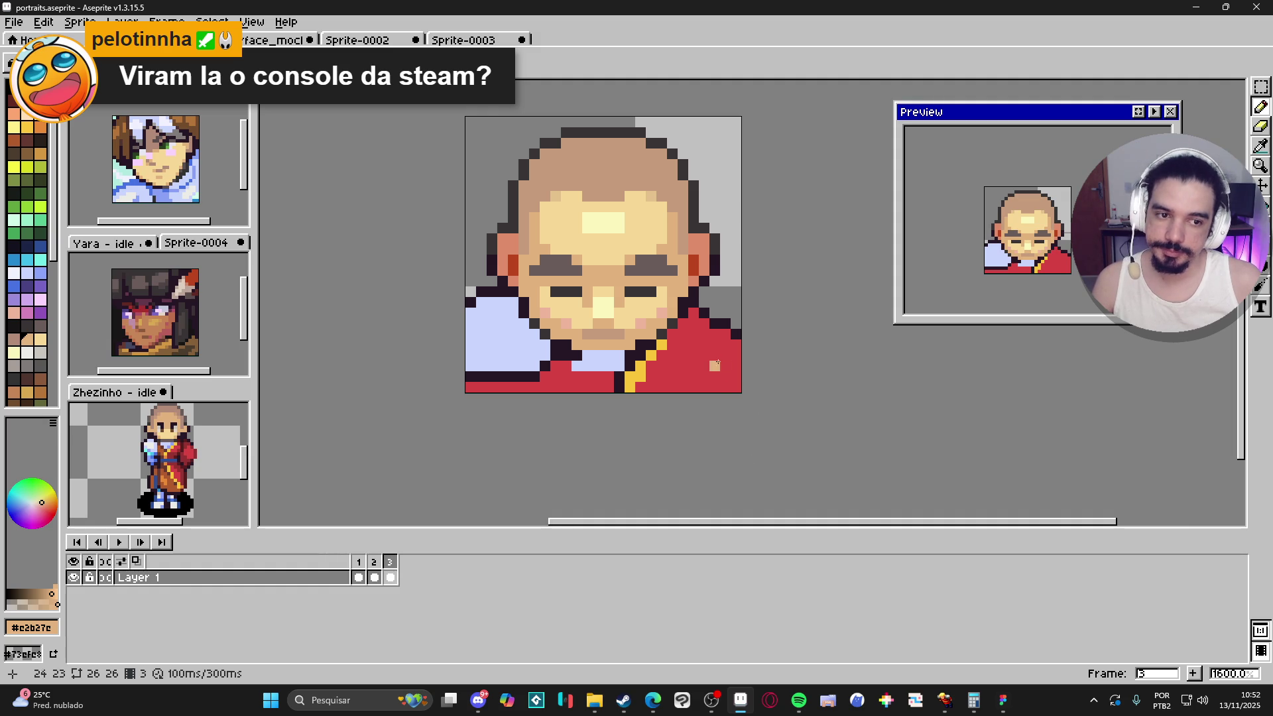
scroll(714, 263, "up", 2)
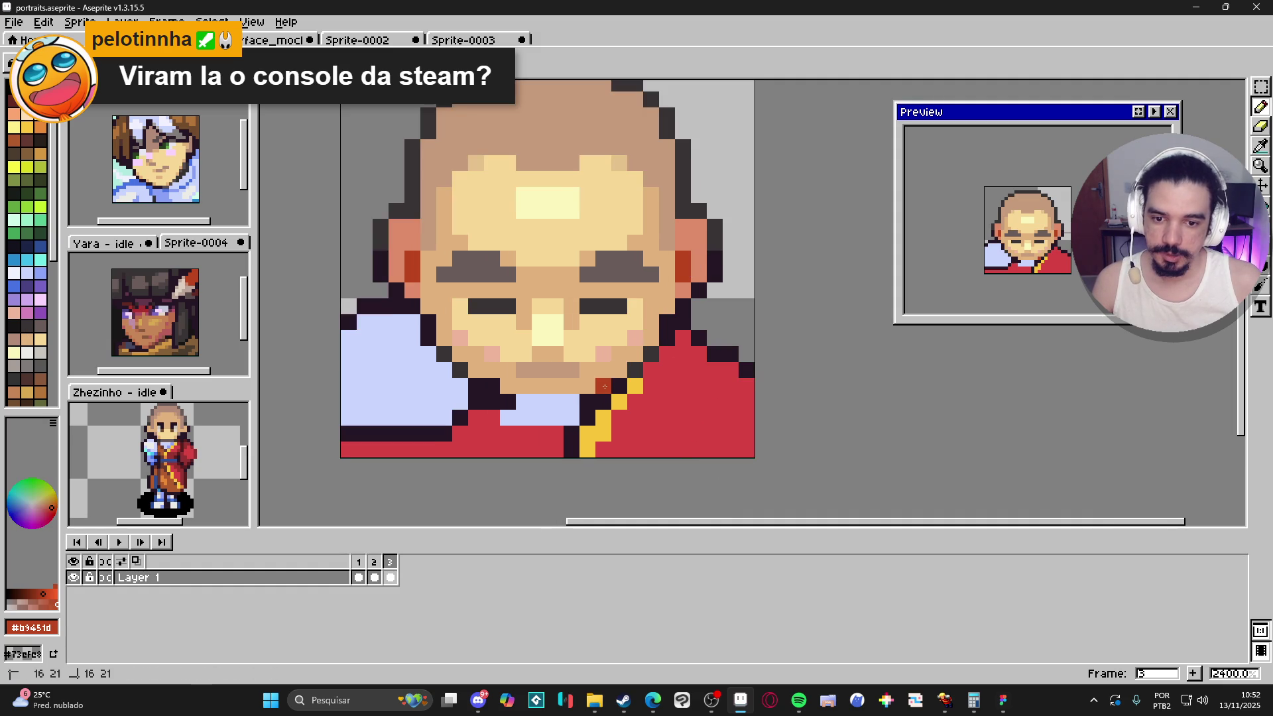
Step: Save the portraits file
scroll(605, 386, "down", 2)
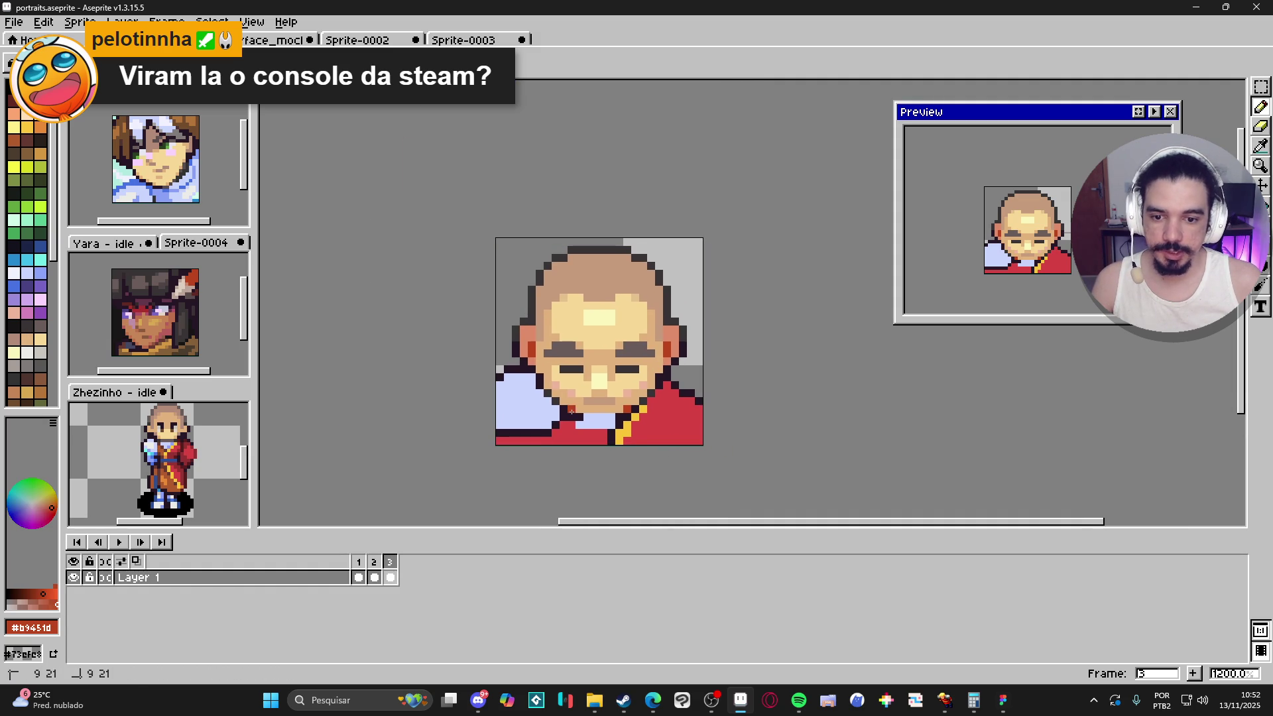
scroll(573, 412, "down", 3)
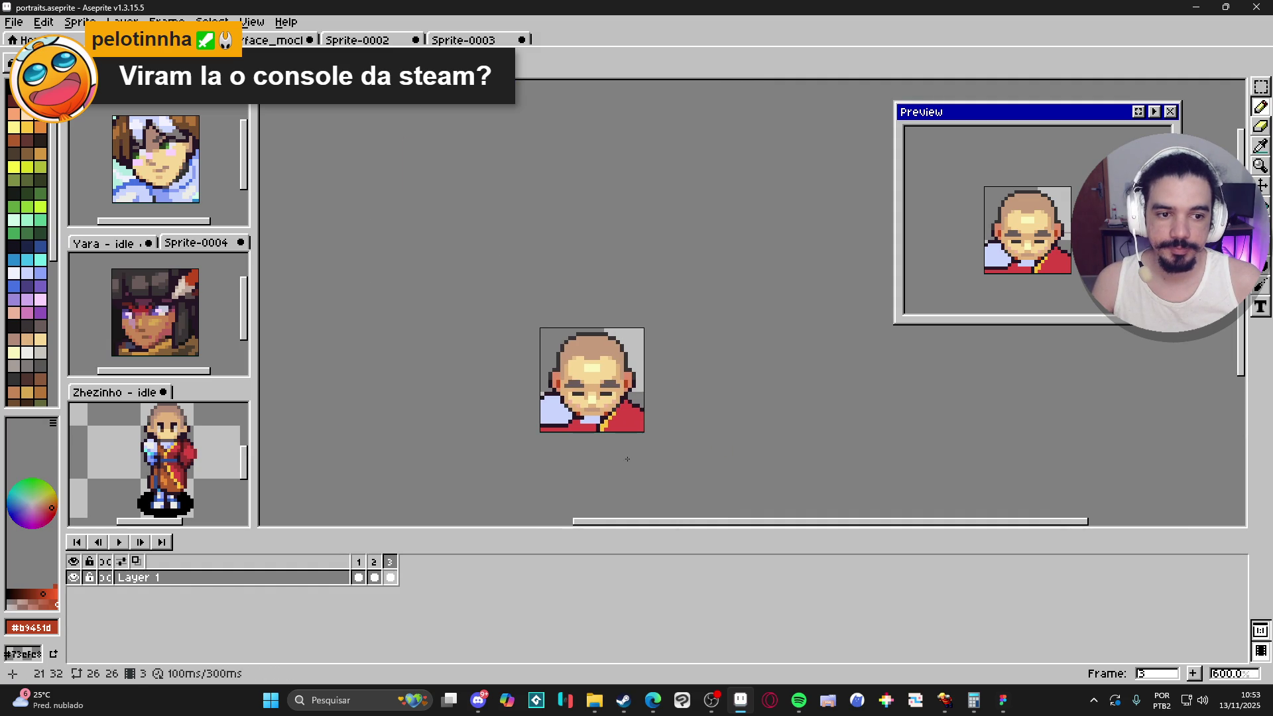
key("ctrl+s")
scroll(627, 406, "up", 3)
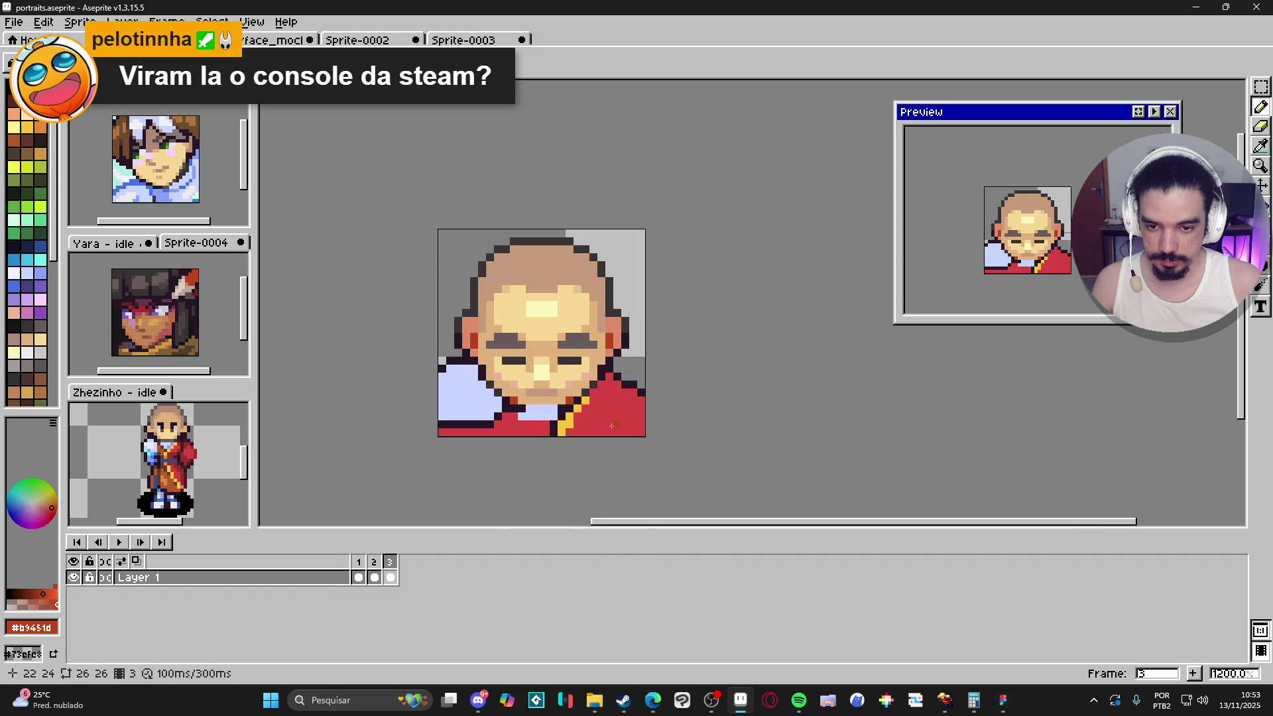
Step: Draw dark red fold strokes on the robe's right side using a red from the Zhezinho sprite
left_click(621, 425, "alt")
scroll(169, 449, "up", 3)
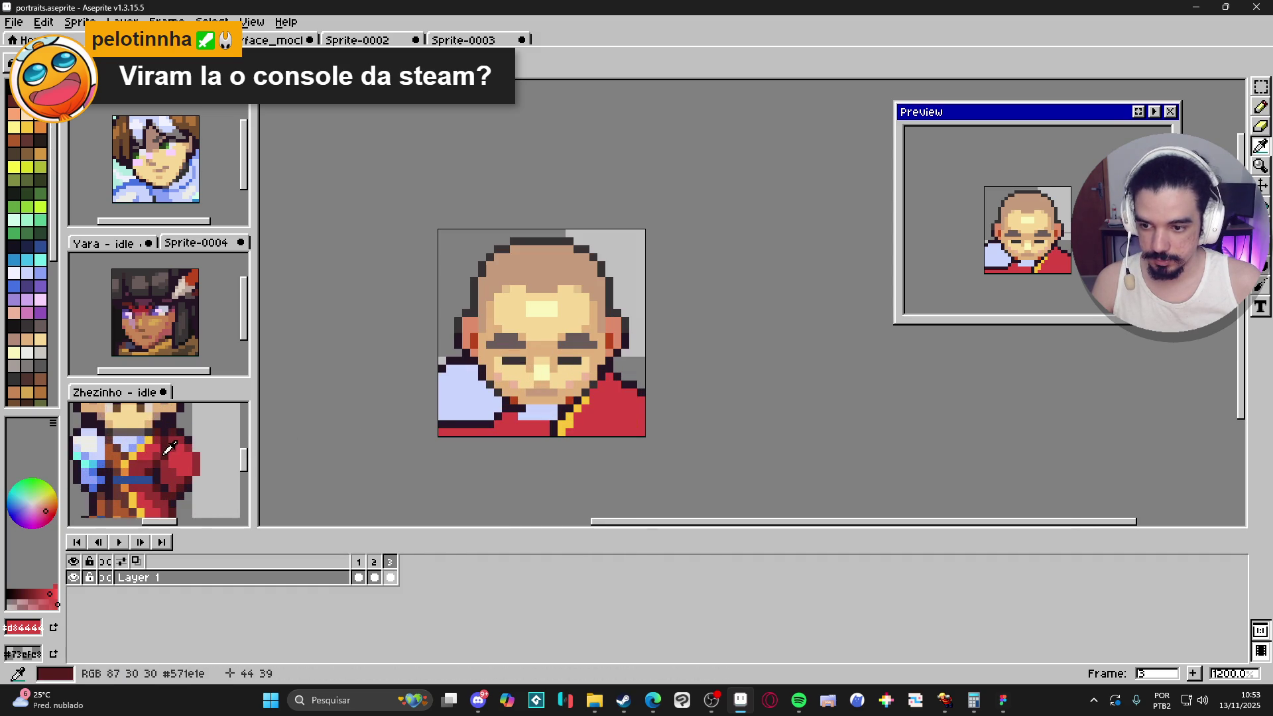
left_click(169, 449)
scroll(169, 449, "down", 4)
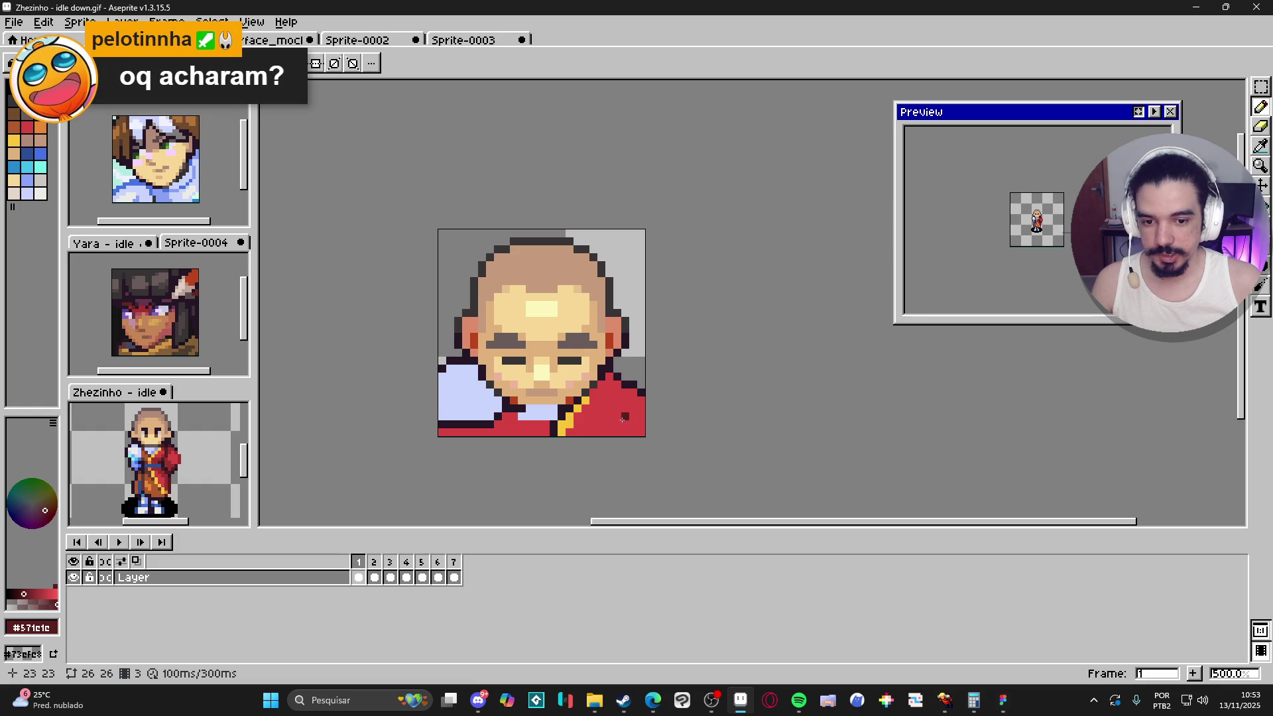
left_click_drag(617, 417, 610, 433)
left_click(617, 428)
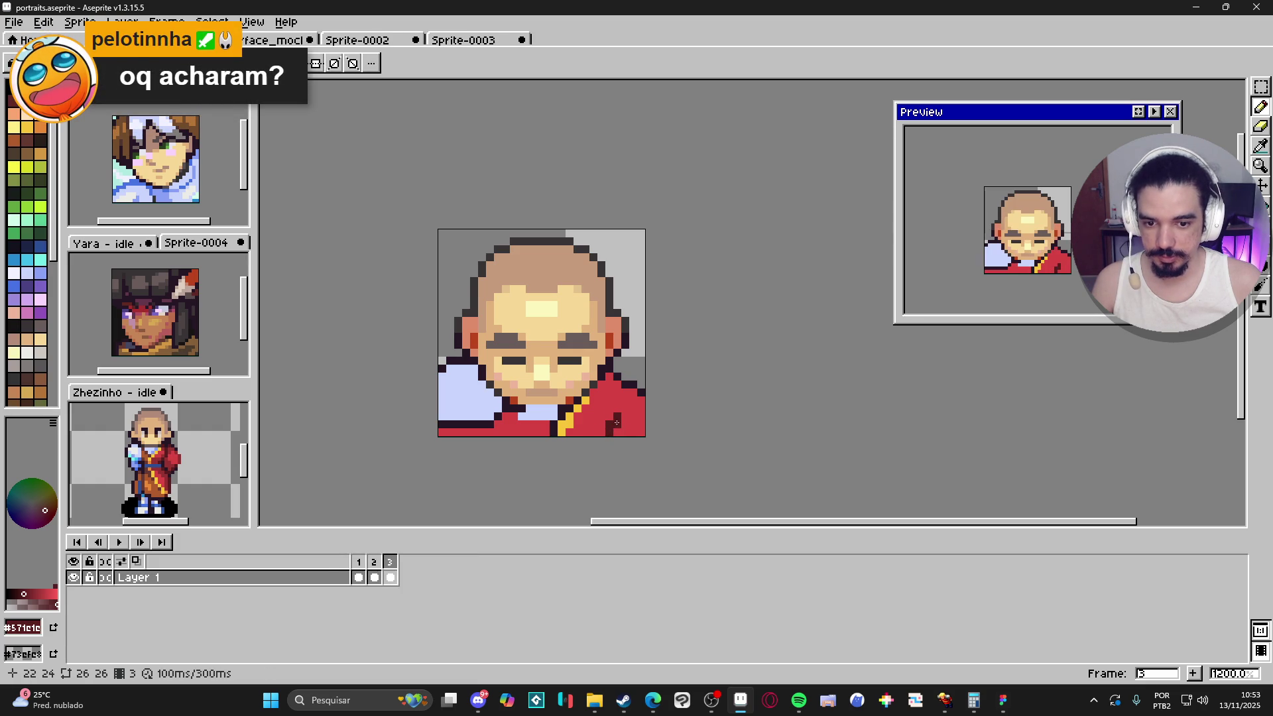
left_click(625, 416)
scroll(540, 424, "left", 1)
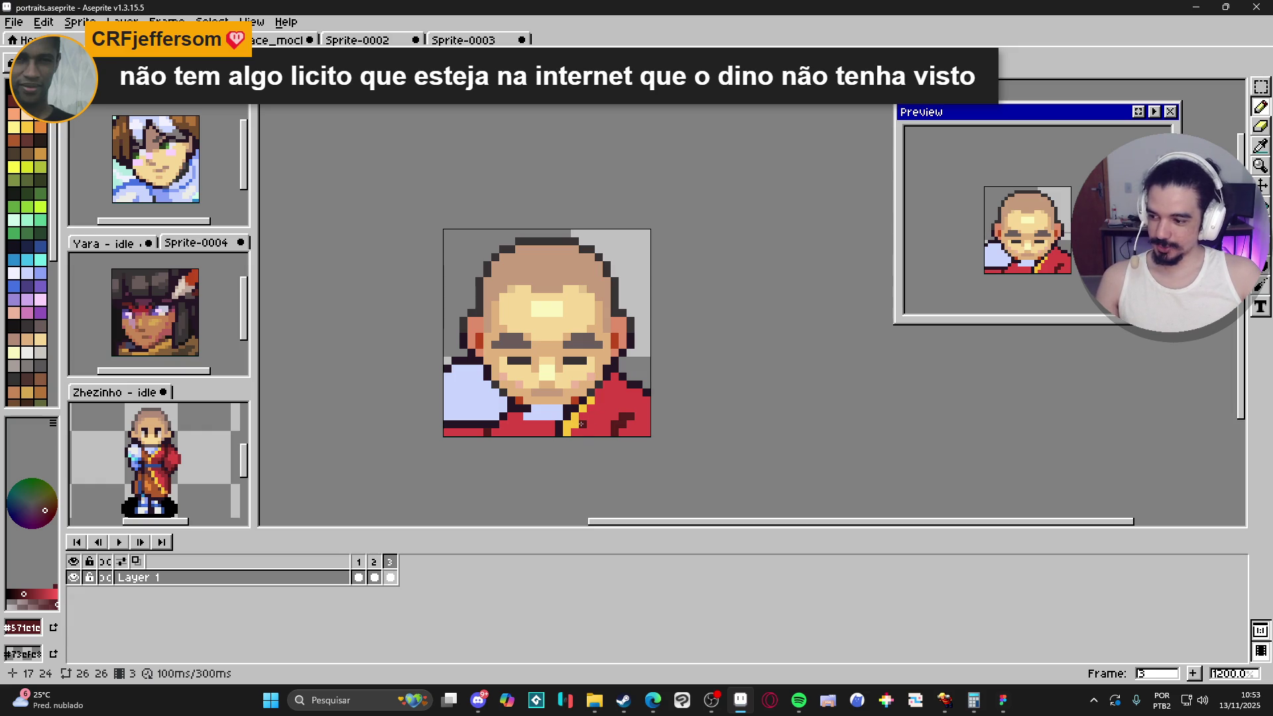
Step: Turn a robe pixel light blue and add dark red folds along the robe's bottom edge
scroll(585, 431, "up", 1)
left_click(541, 419, "alt")
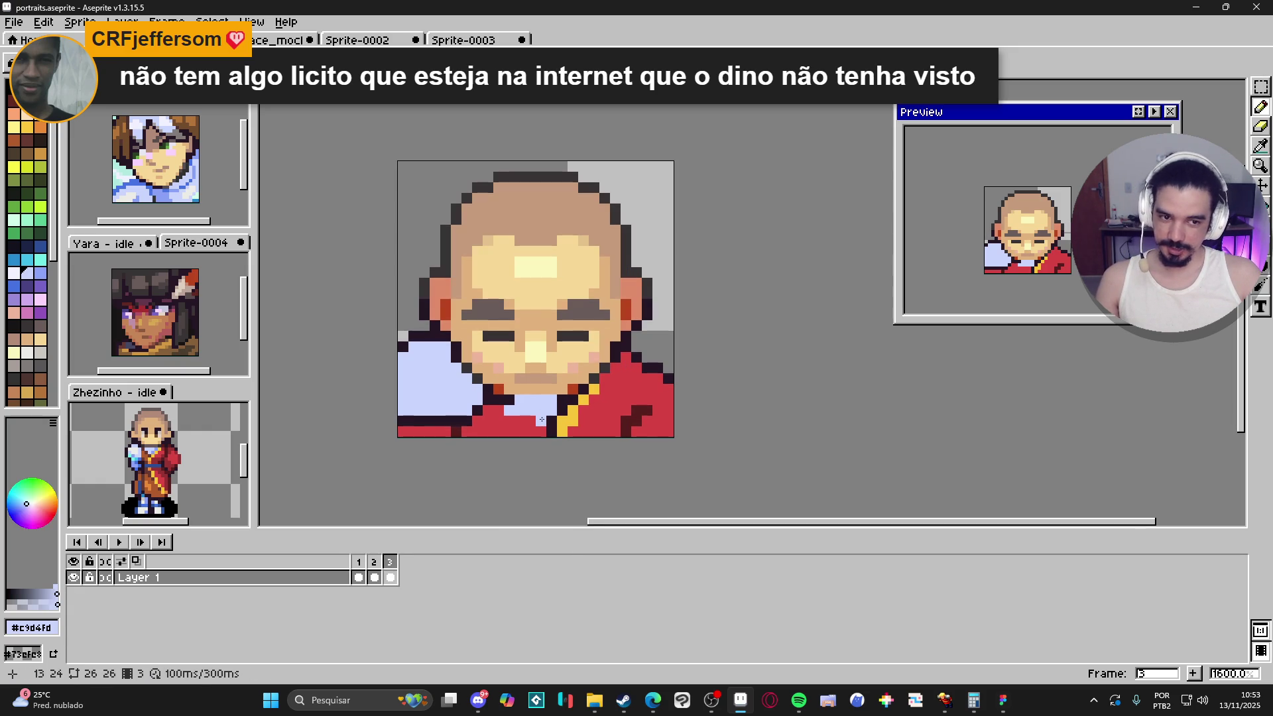
left_click(531, 420)
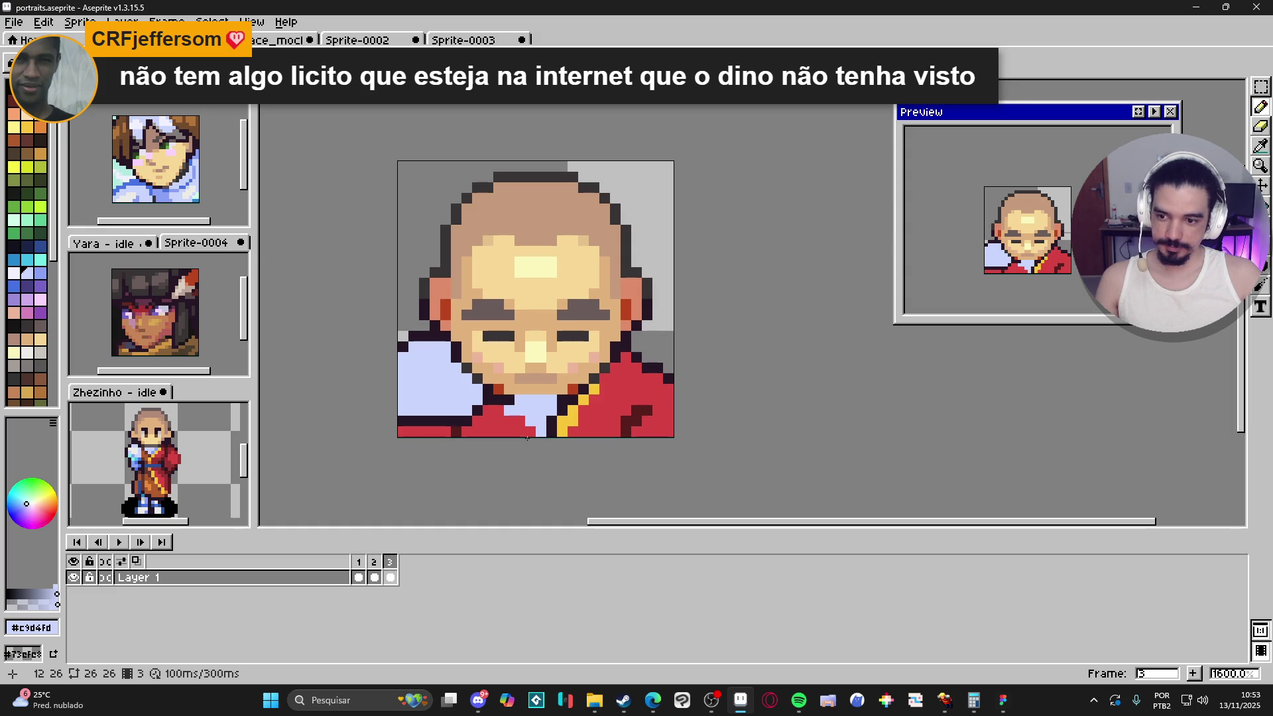
left_click(537, 433, "alt")
left_click(519, 431)
left_click(501, 420)
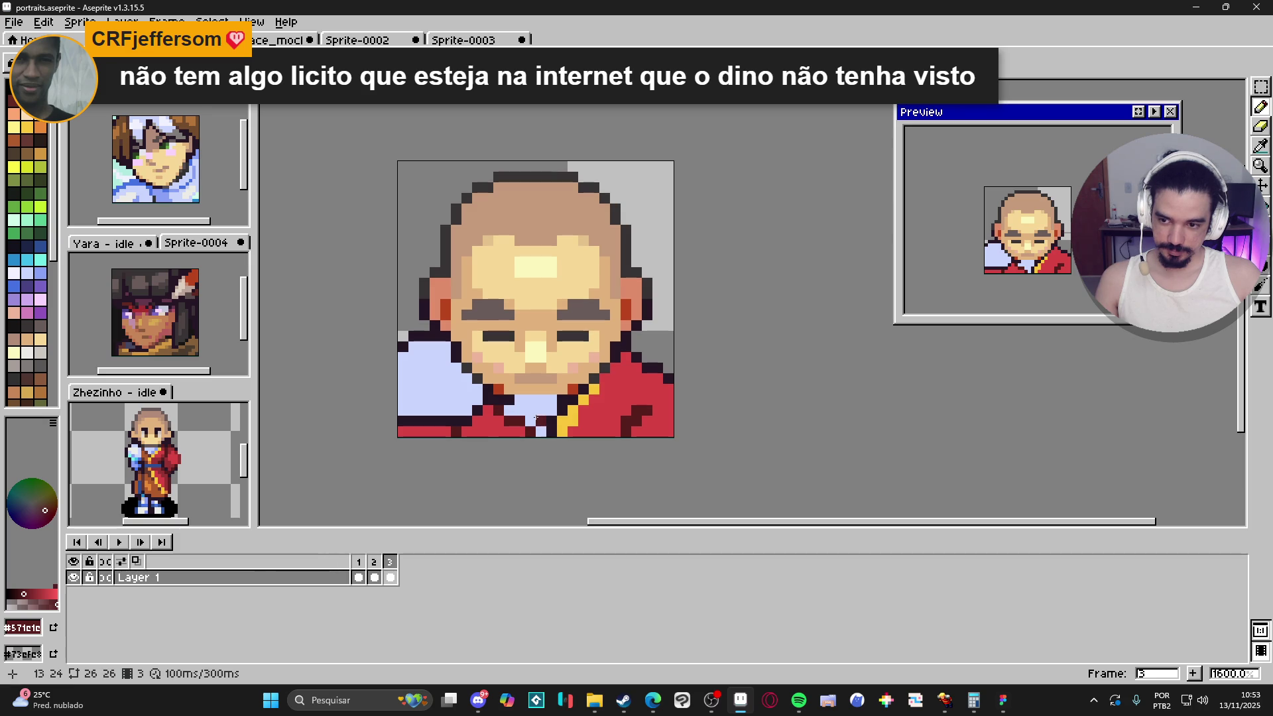
scroll(151, 466, "up", 1)
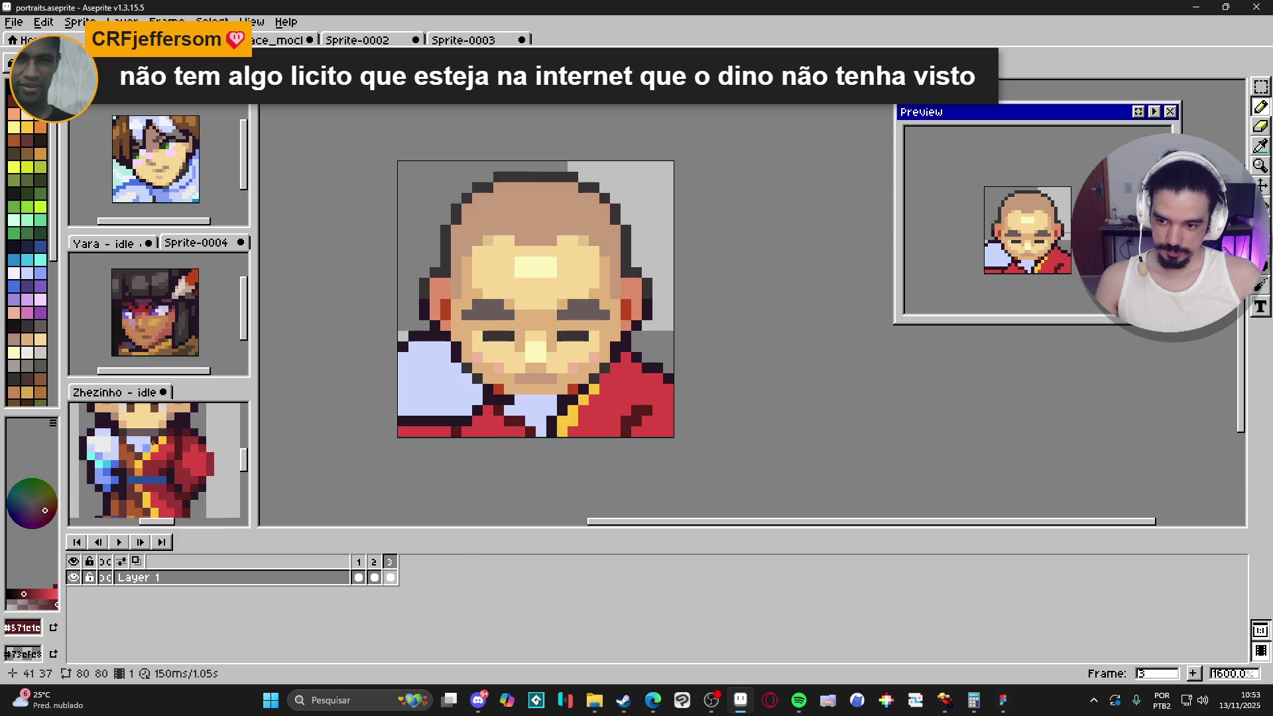
Step: Shade the collar under the chin with a deeper blue sampled from Zhezinho
left_click(173, 488)
left_click(521, 409)
left_click(540, 421)
left_click(544, 405)
left_click(533, 422)
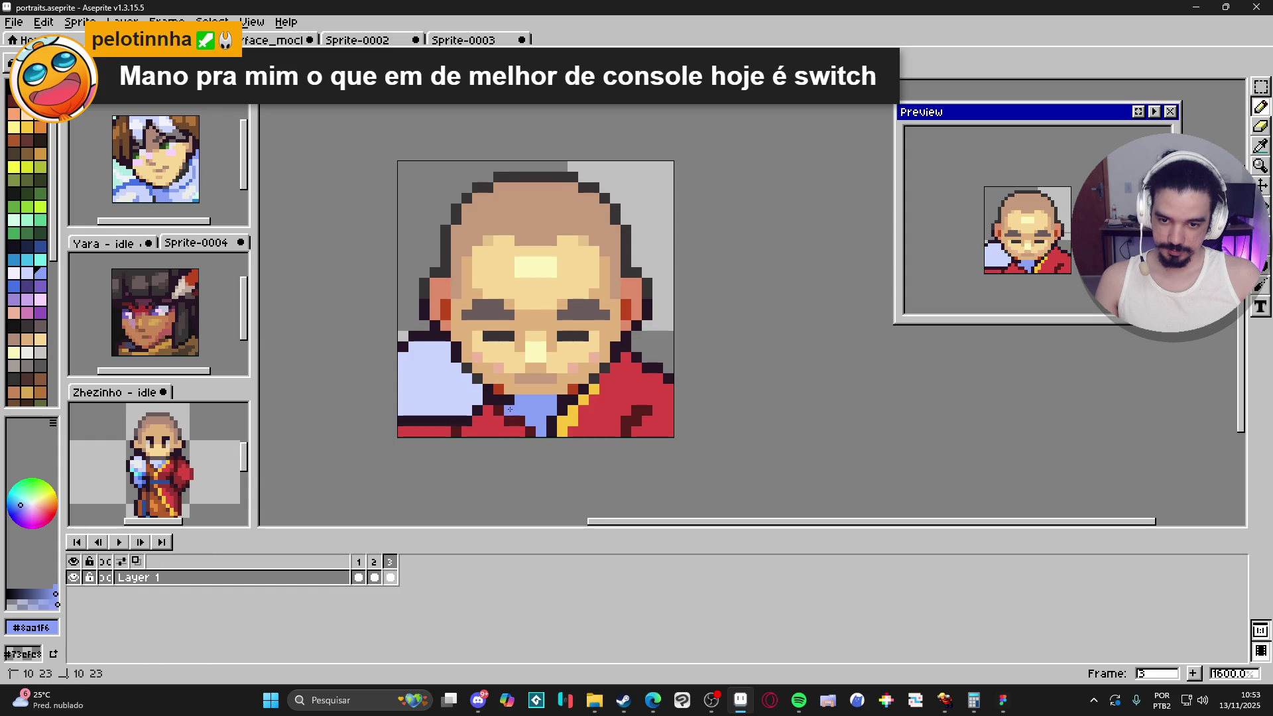
scroll(537, 433, "down", 1)
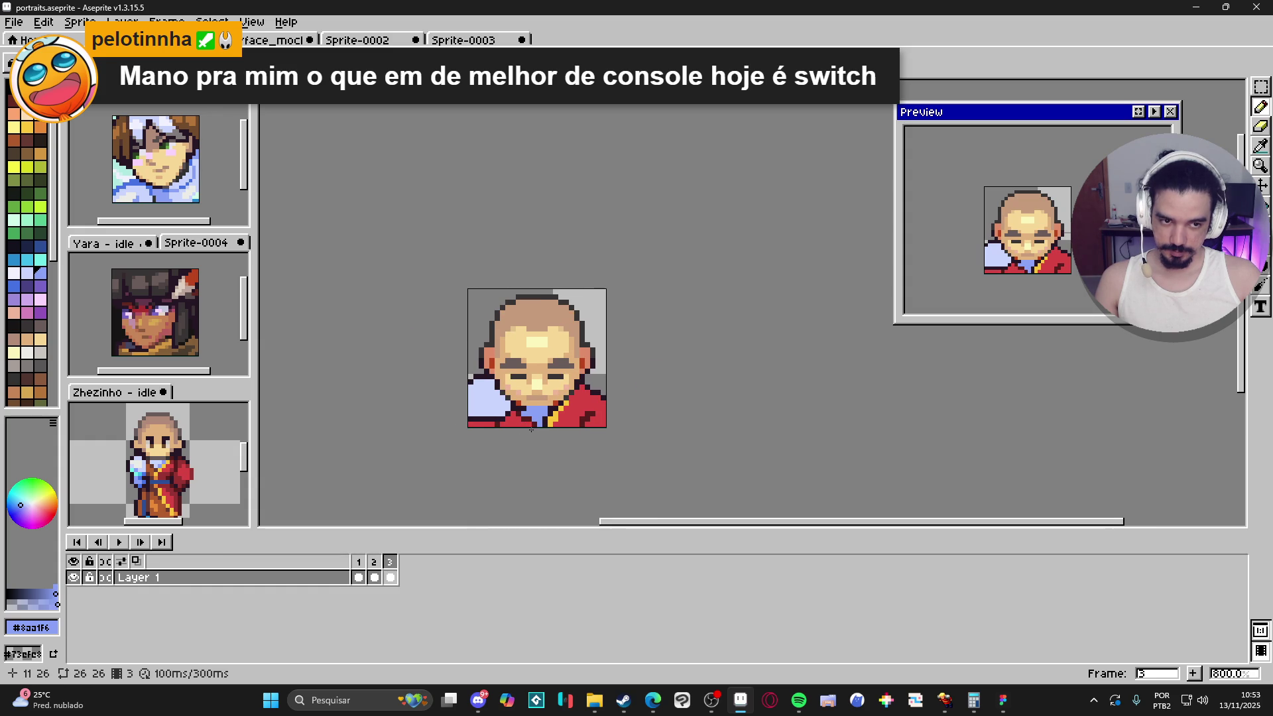
scroll(178, 443, "up", 2)
Step: Draw a grey line under the chin using a shadow colour sampled from Zhezinho
key("i")
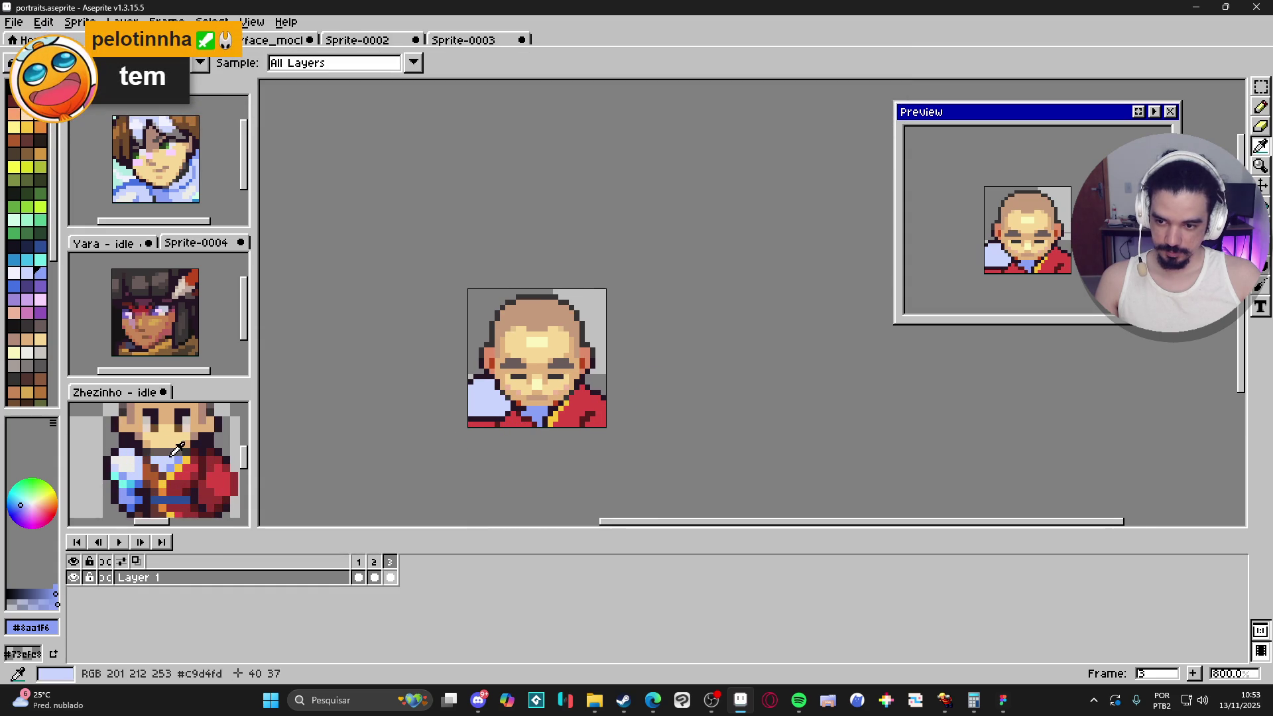
left_click(178, 443)
key("b")
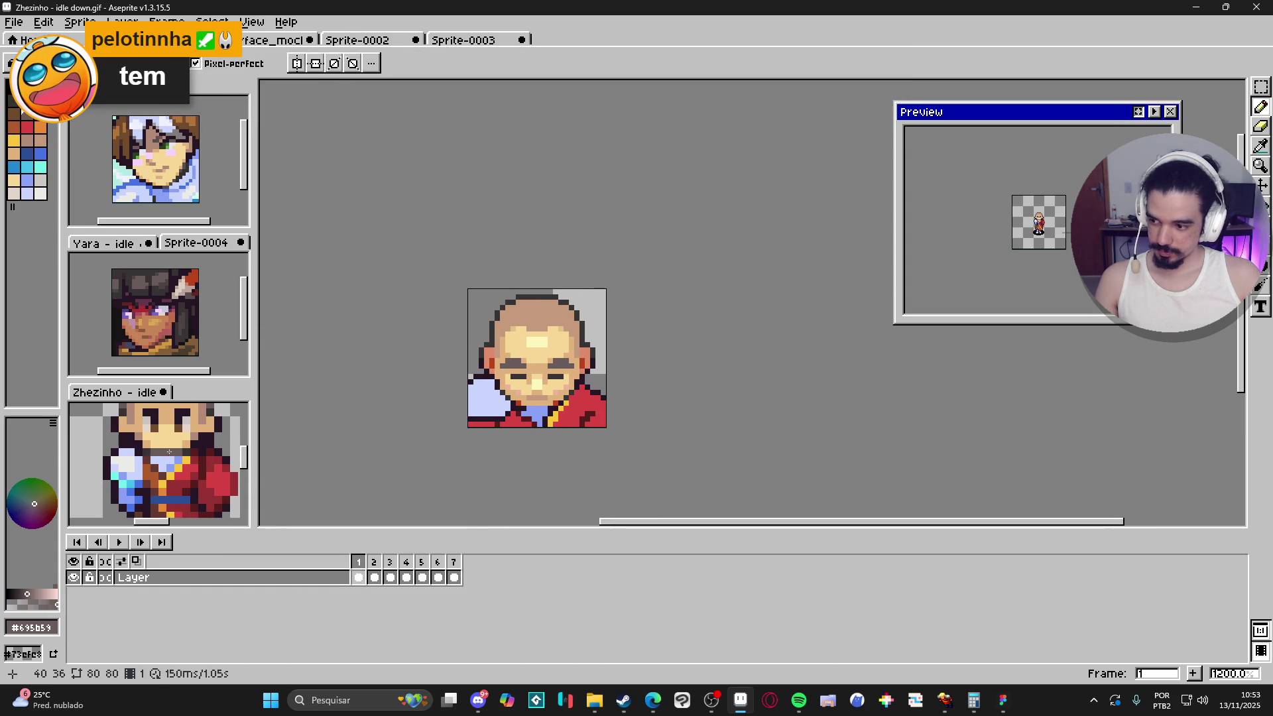
scroll(170, 452, "down", 2)
scroll(170, 453, "up", 2)
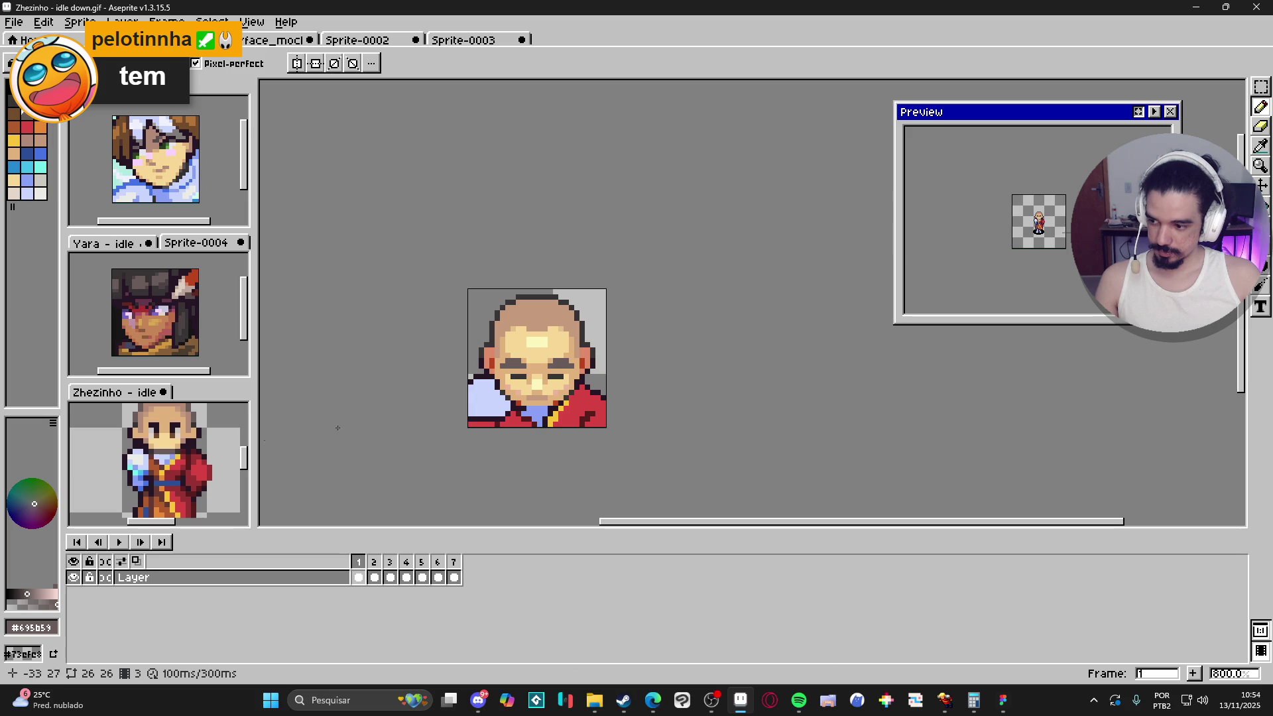
scroll(519, 425, "up", 1)
left_click_drag(531, 393, 568, 394)
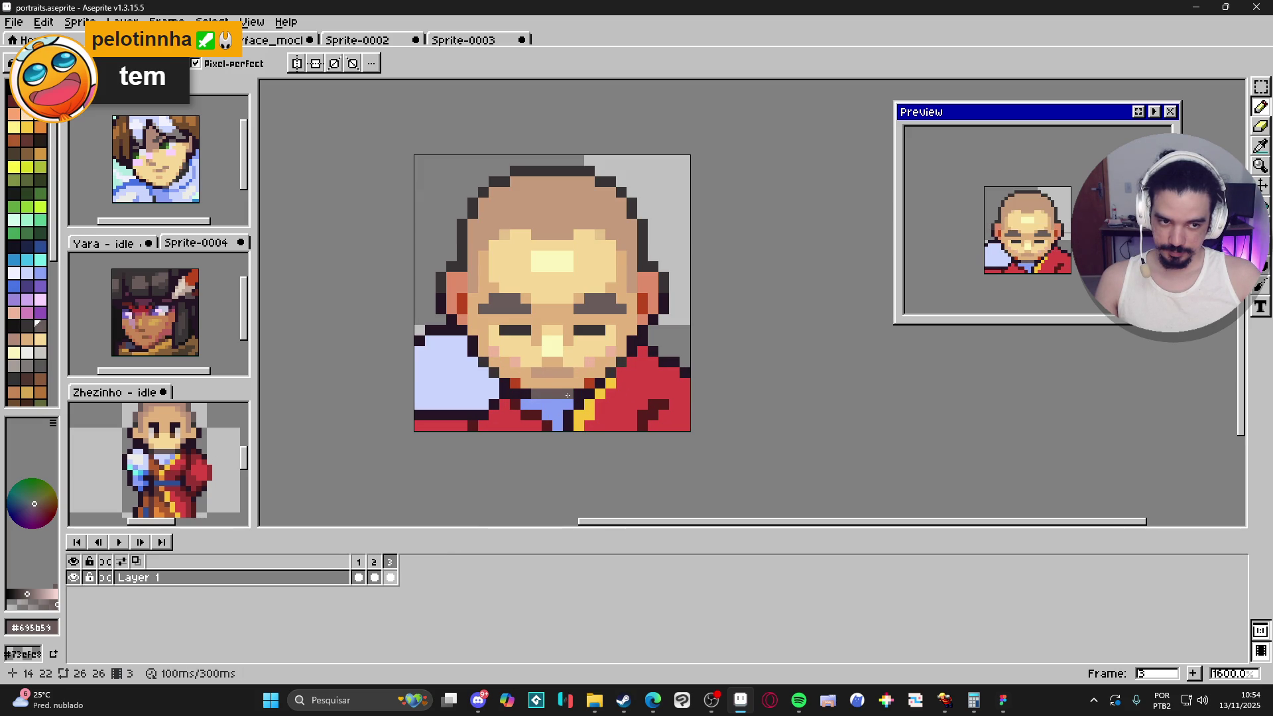
scroll(569, 400, "down", 1)
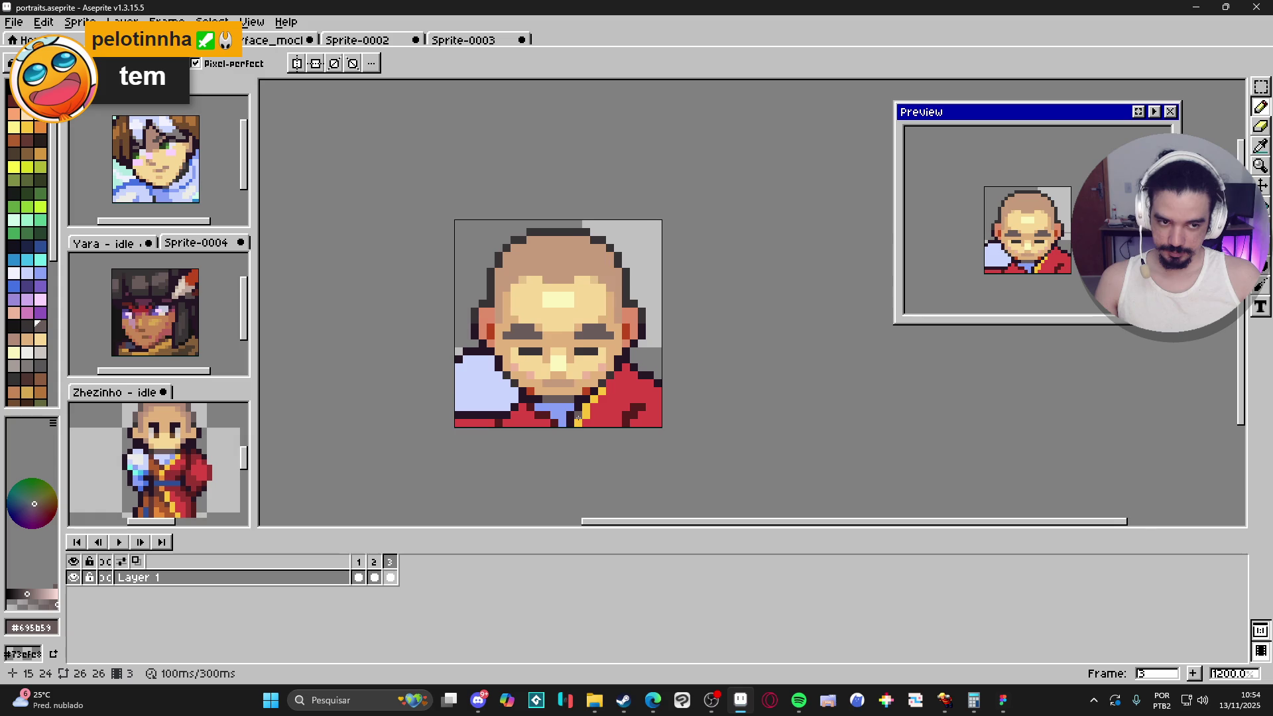
Step: Fix pixels along the robe's lower edge with the dark outline and robe red colours
left_click(640, 376, "alt")
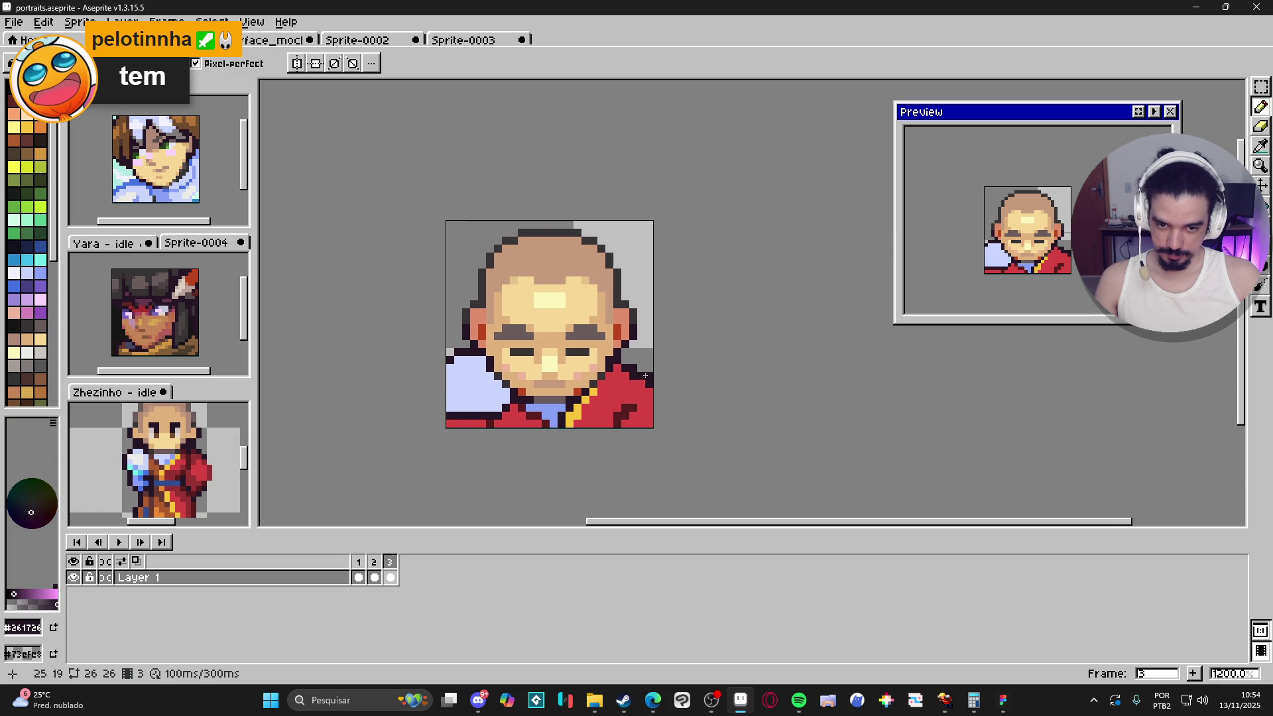
left_click(630, 377, "alt")
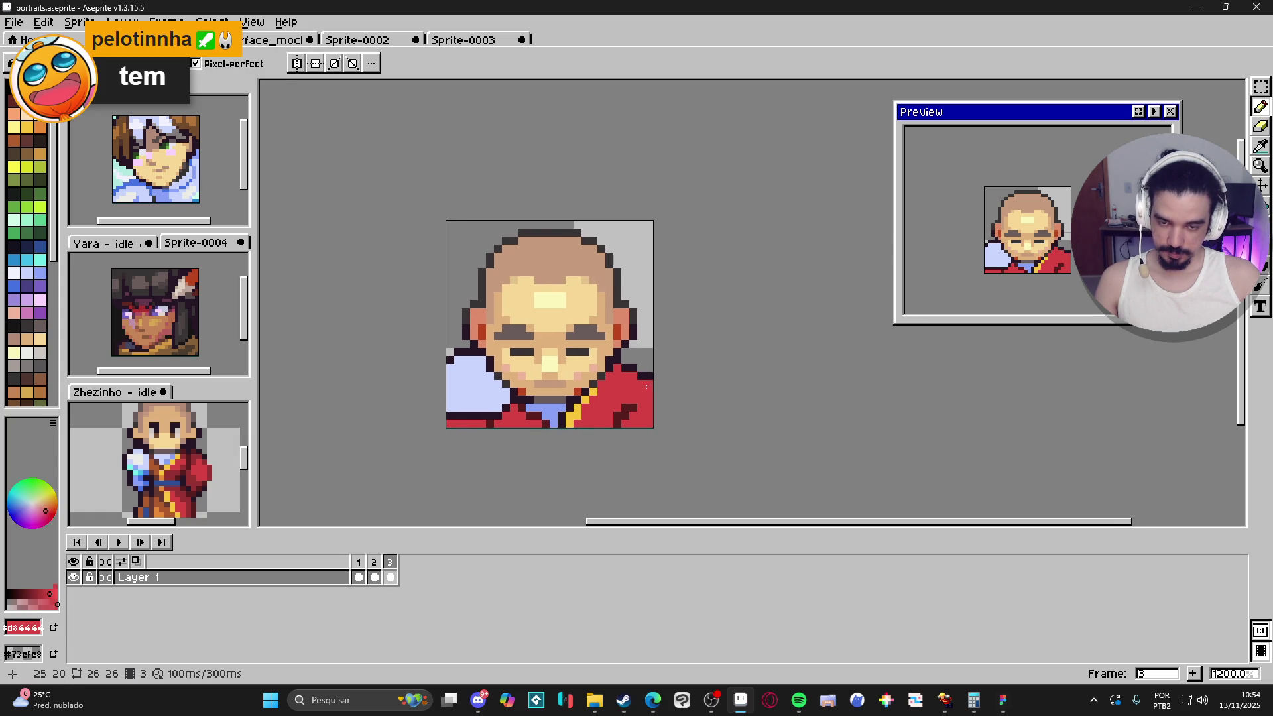
left_click(494, 415, "alt")
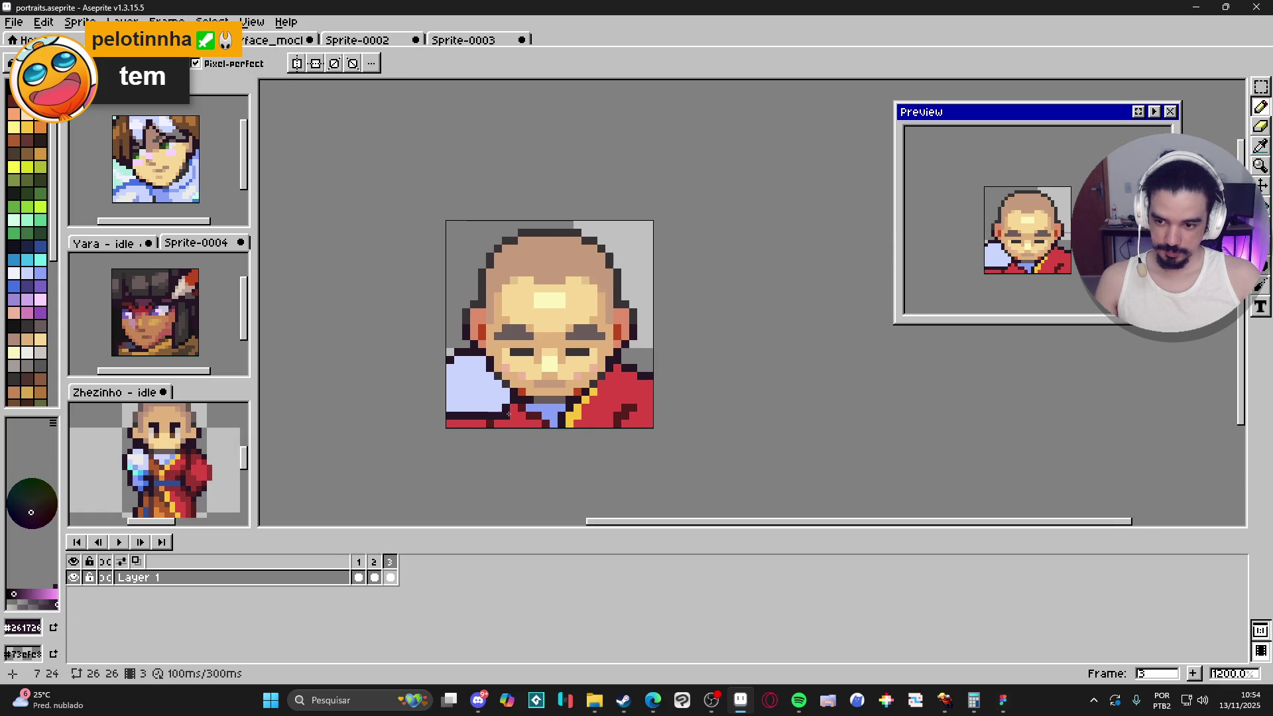
left_click(499, 415, "alt")
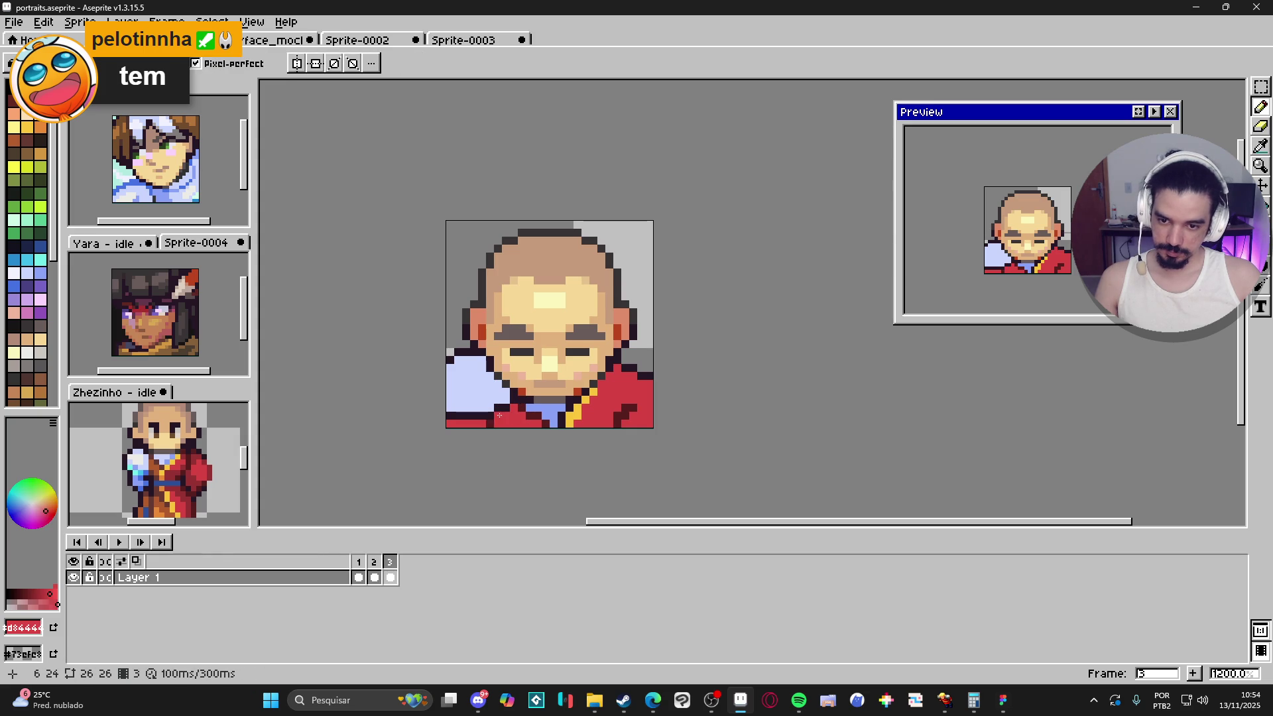
left_click(467, 415, "alt")
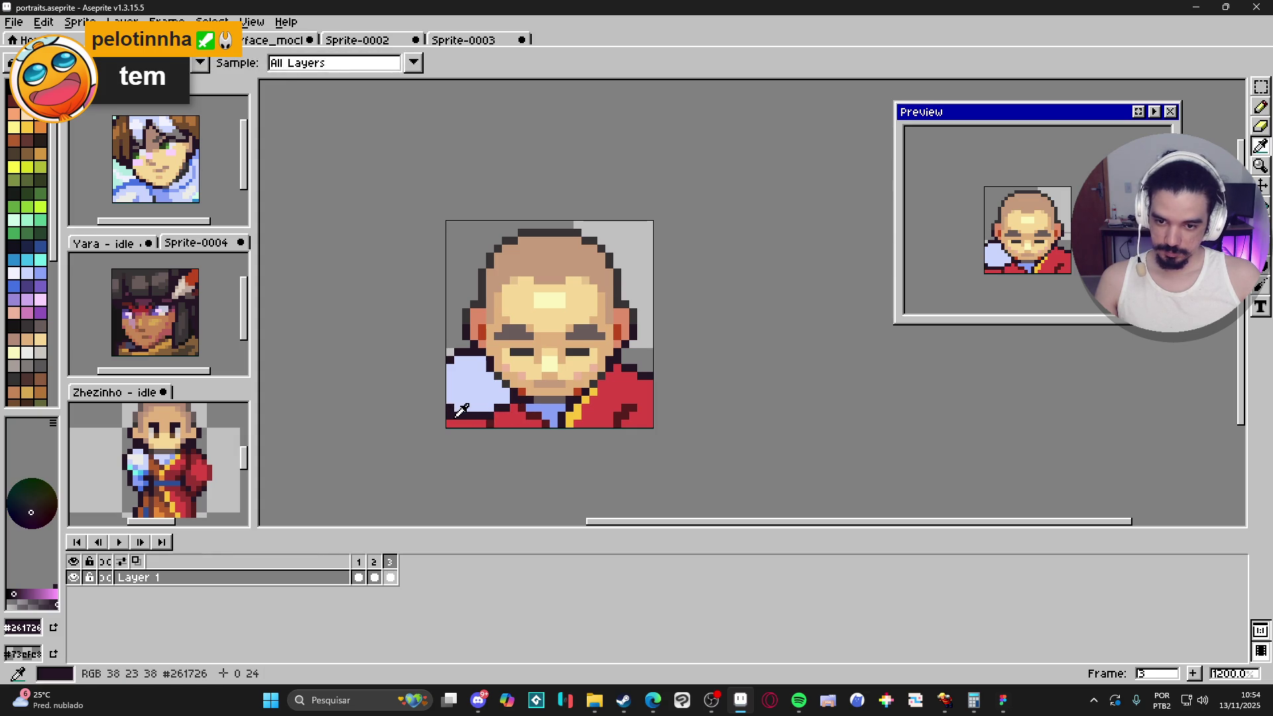
left_click(454, 417, "alt")
left_click_drag(452, 417, 449, 416)
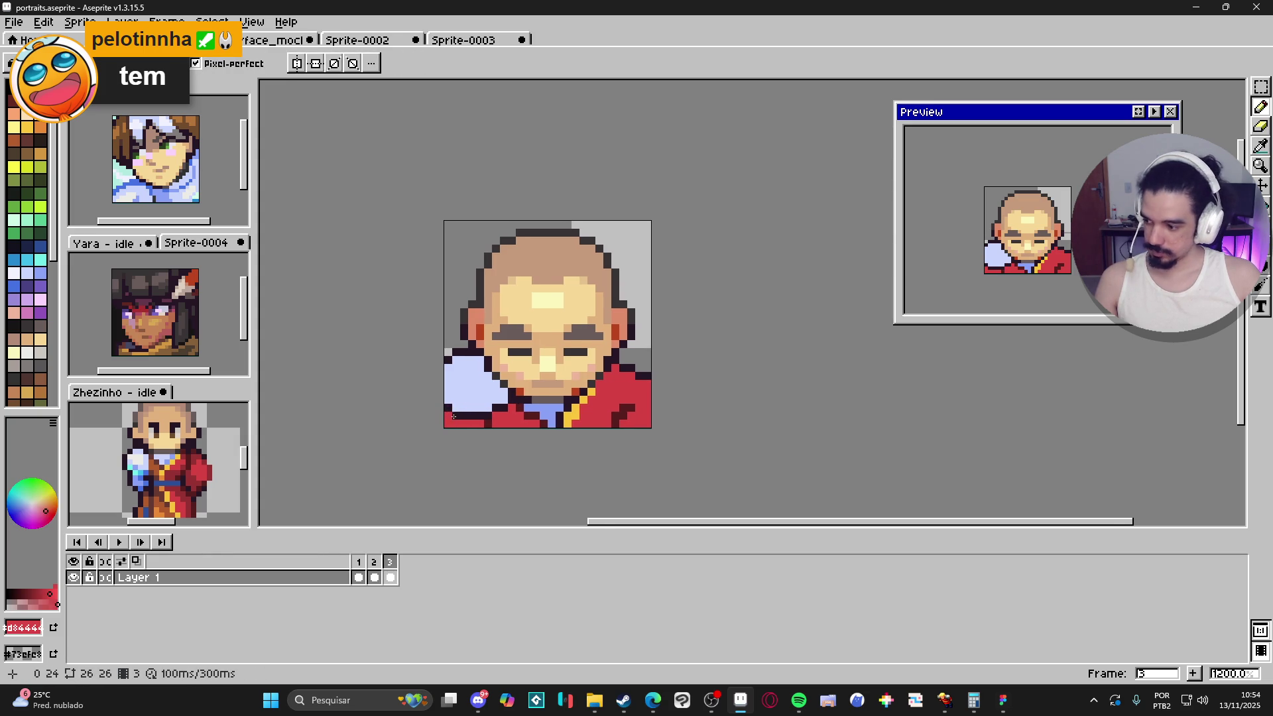
scroll(481, 429, "down", 2)
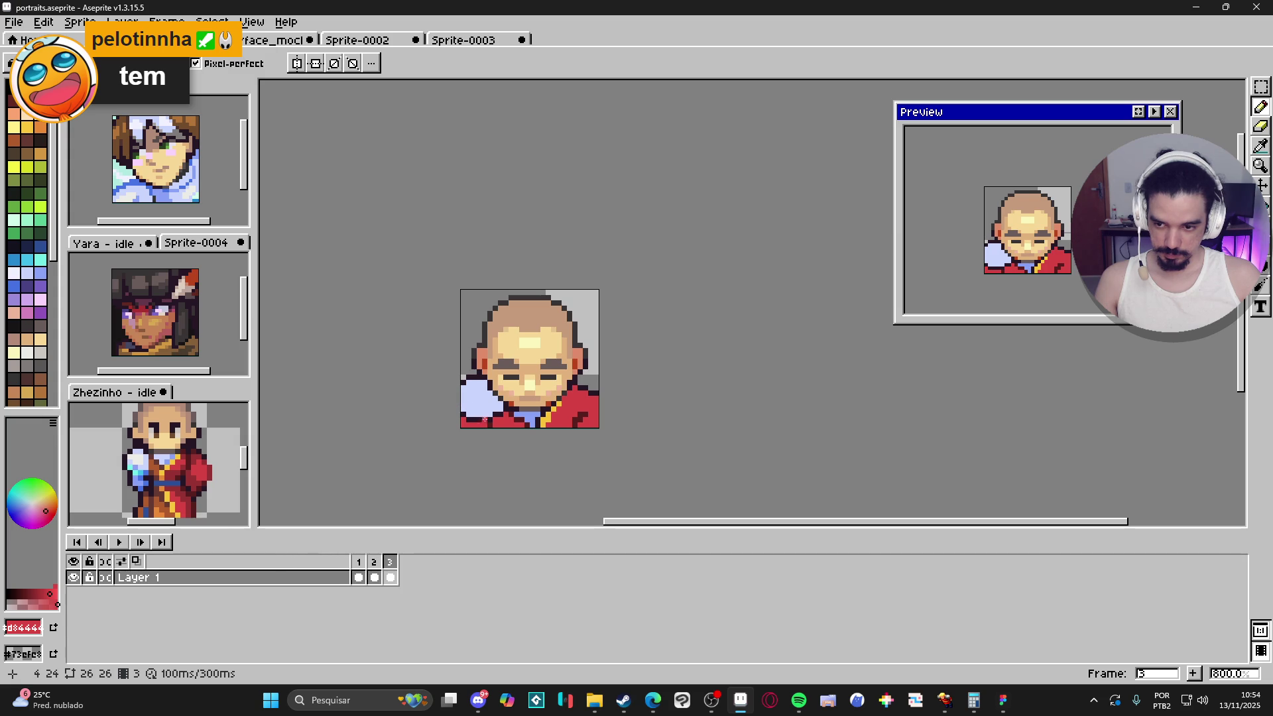
scroll(500, 427, "up", 2)
left_click(462, 421, "alt")
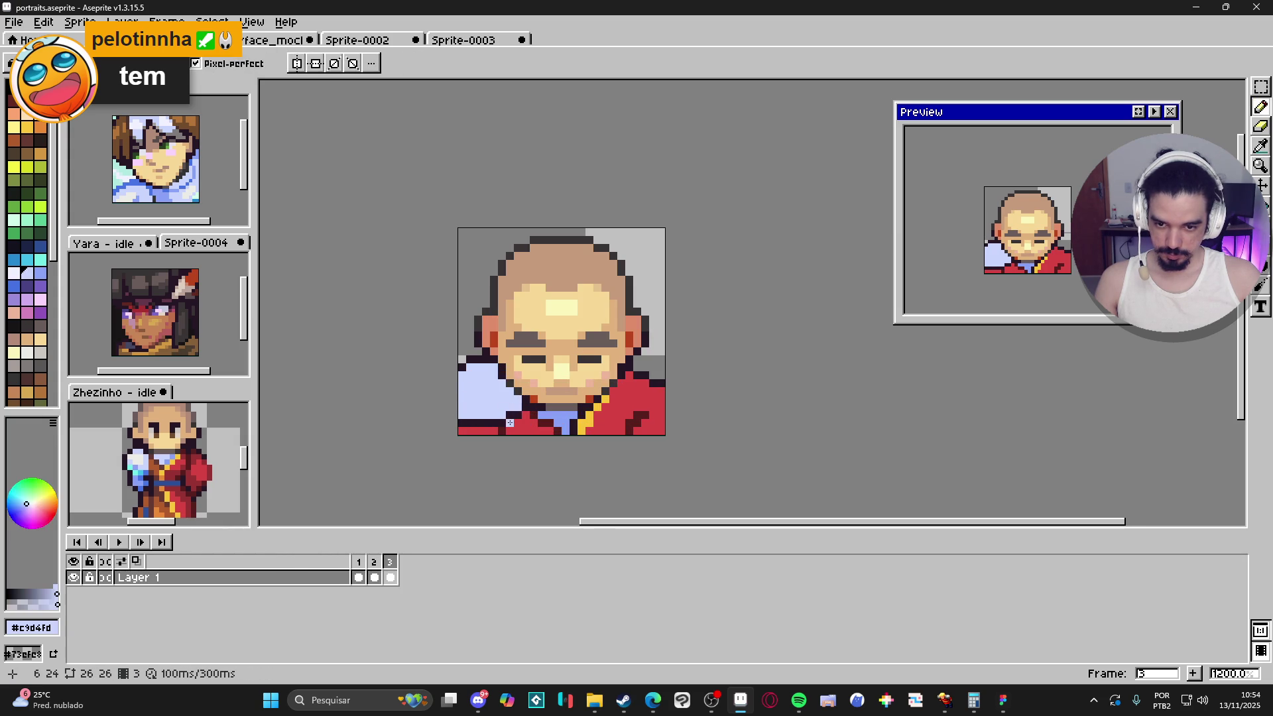
Step: Fill the bottom-left row light blue and darken the outline pixels at the corner
key("alt")
key("alt")
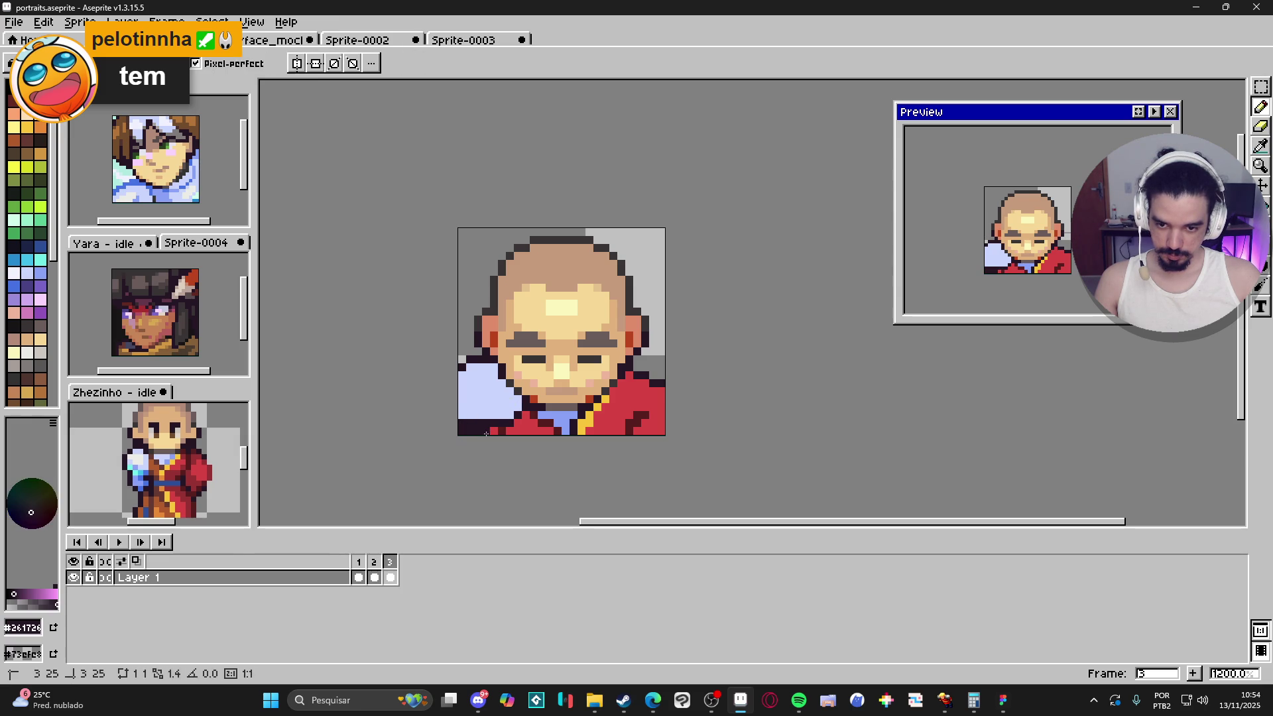
left_click(460, 414, "alt")
left_click(460, 420, "shift")
left_click(501, 431, "alt")
left_click(494, 431)
left_click(494, 423, "alt")
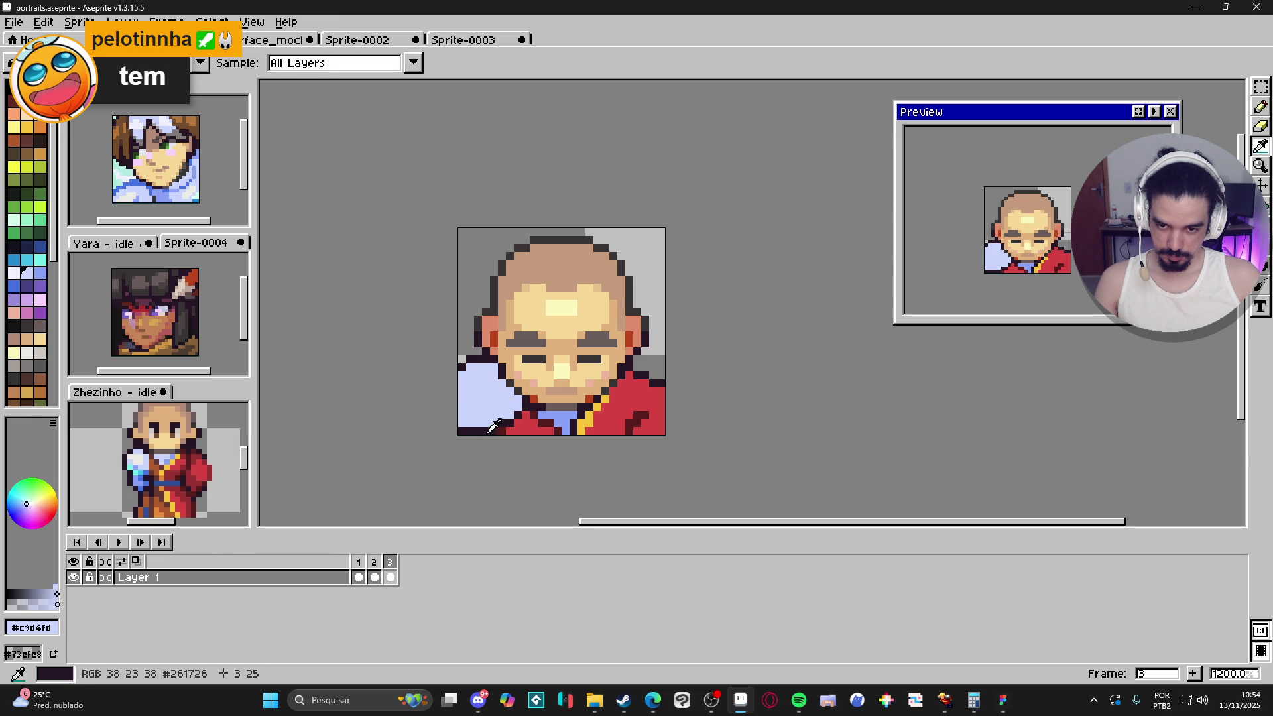
left_click(557, 431, "alt")
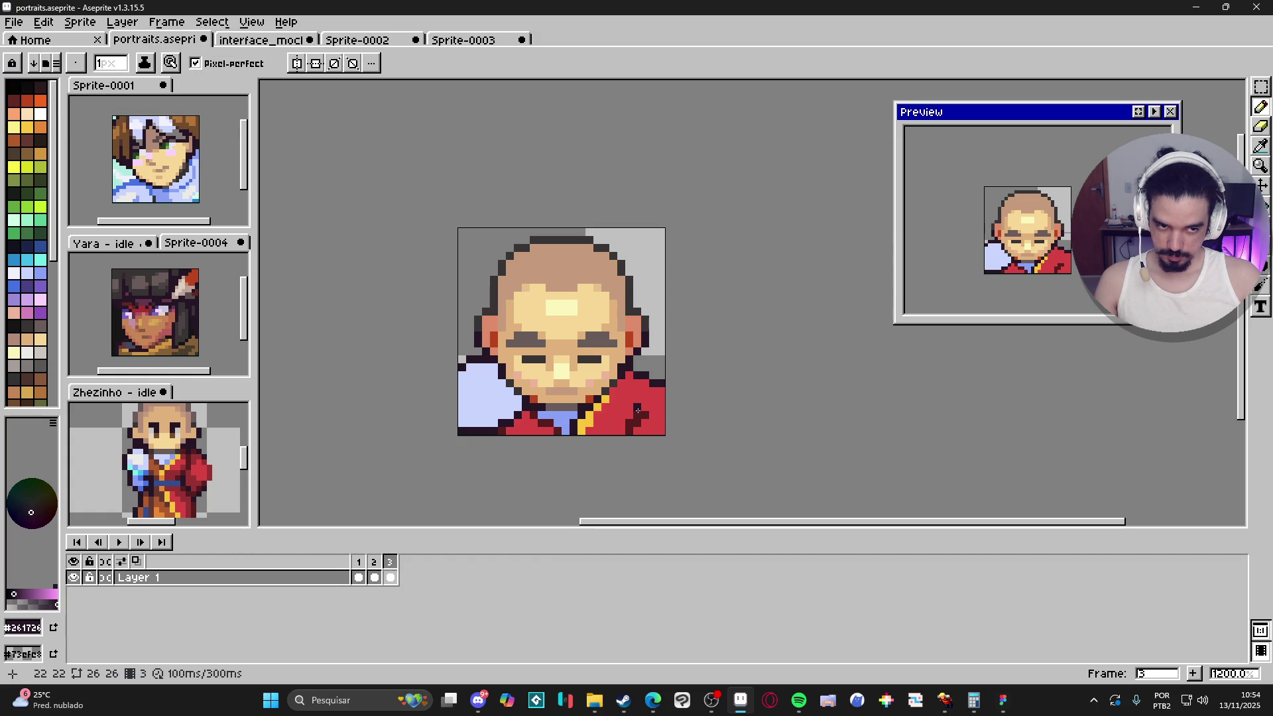
Step: Paint darker red #963232 shading on the robe, including its bottom-right and lower-left
scroll(621, 414, "down", 1)
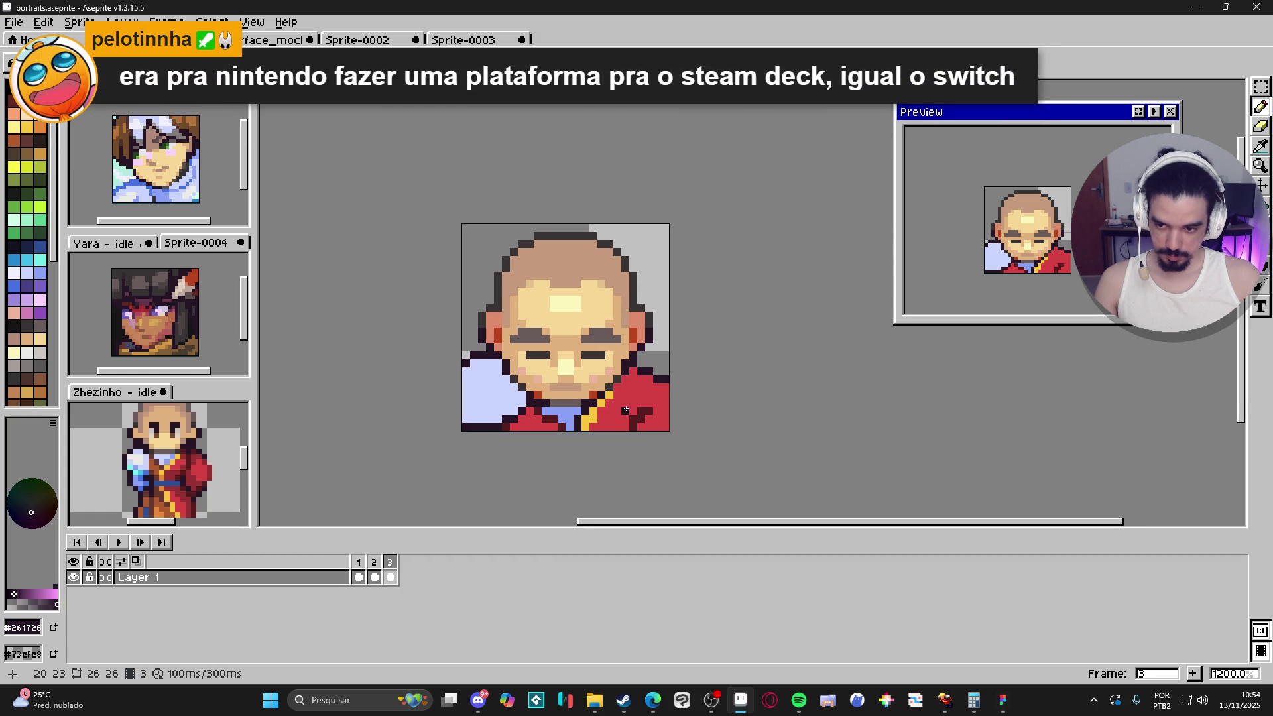
left_click(159, 464)
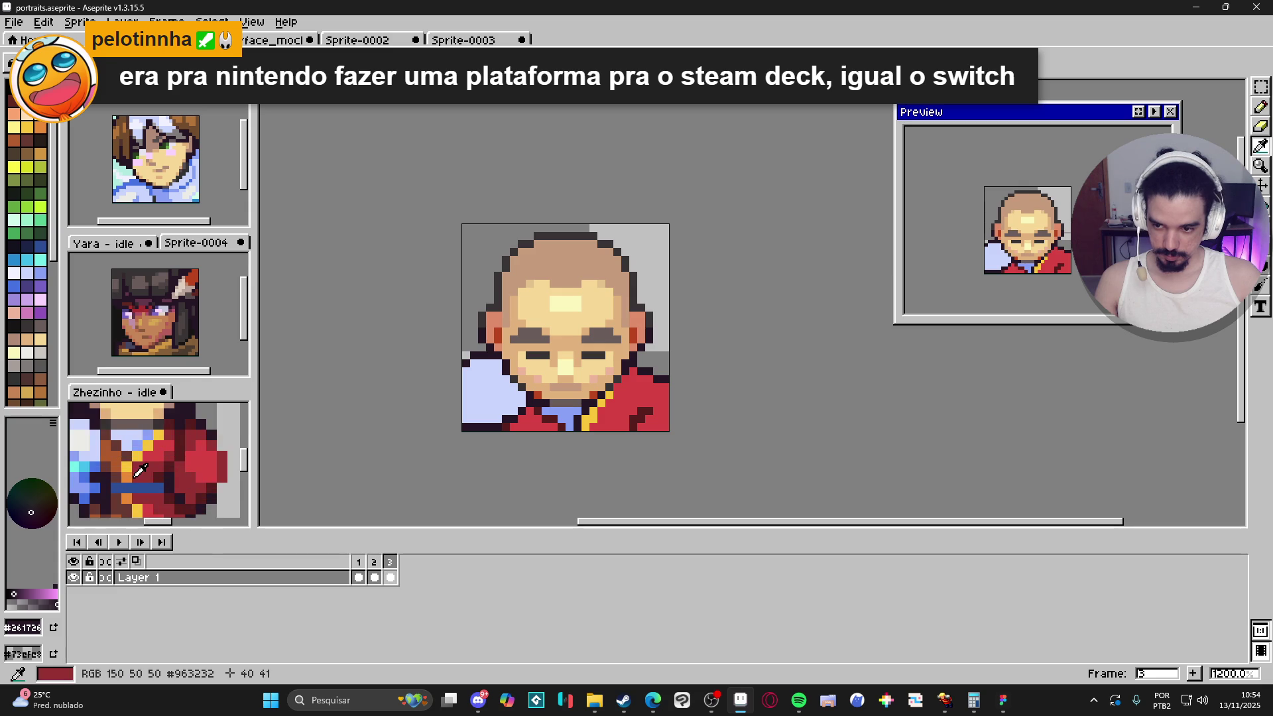
left_click(622, 423)
left_click_drag(622, 423, 608, 418)
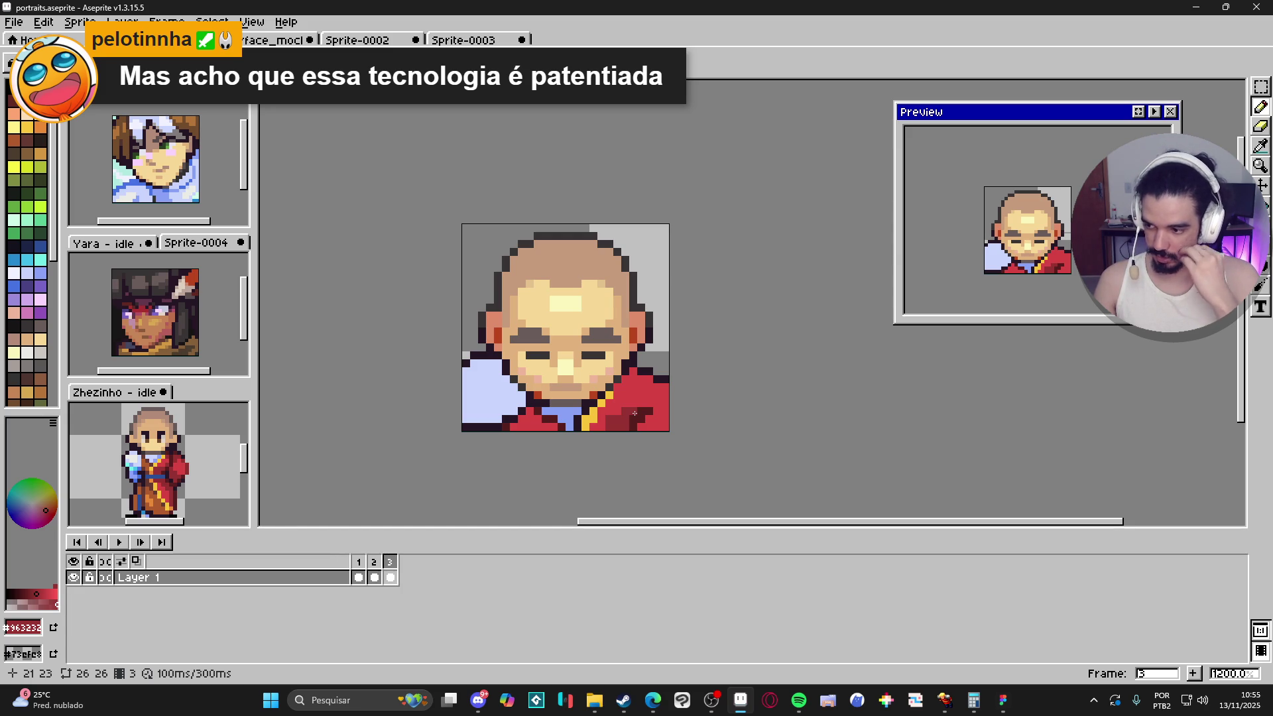
left_click_drag(634, 413, 658, 428)
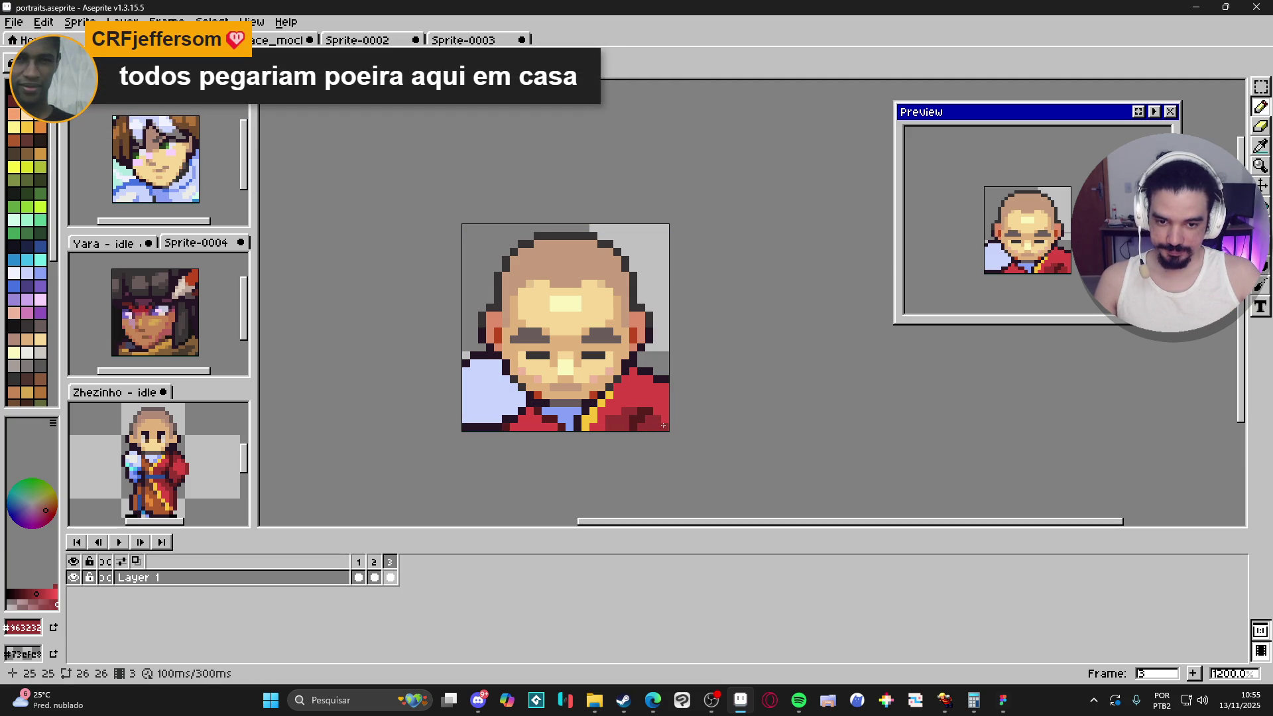
left_click(618, 401, "alt")
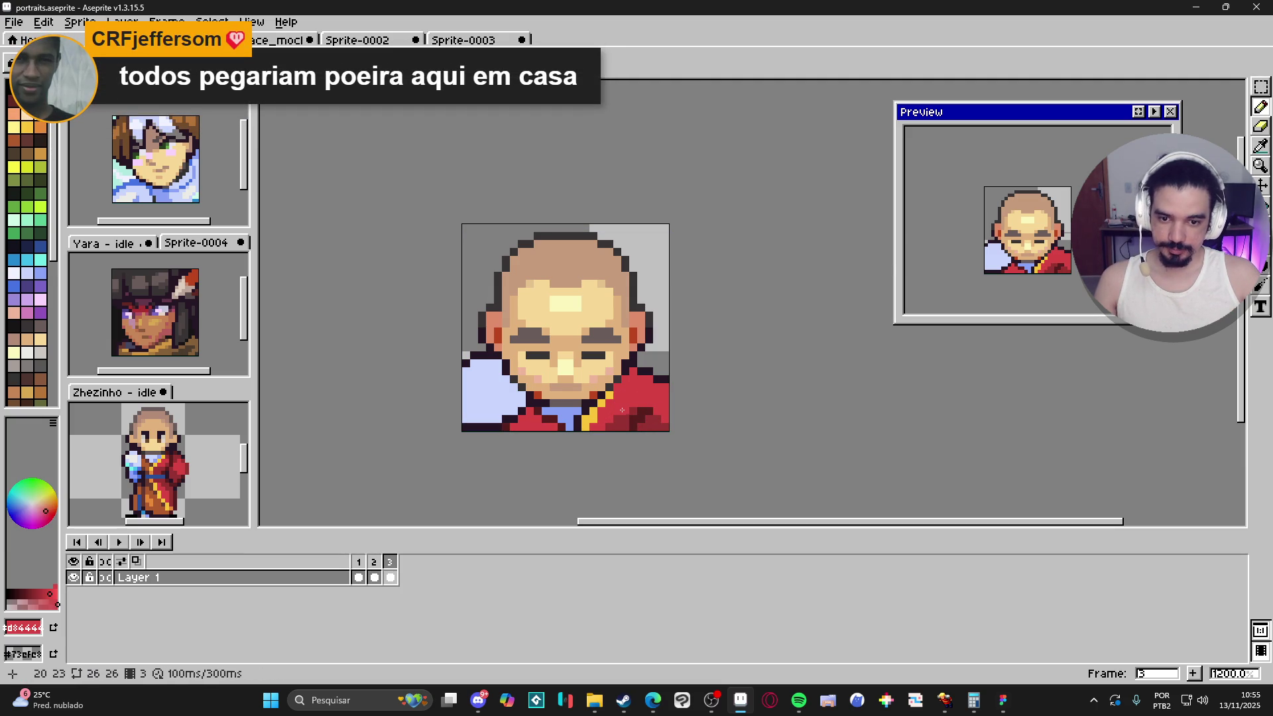
left_click(618, 427, "alt")
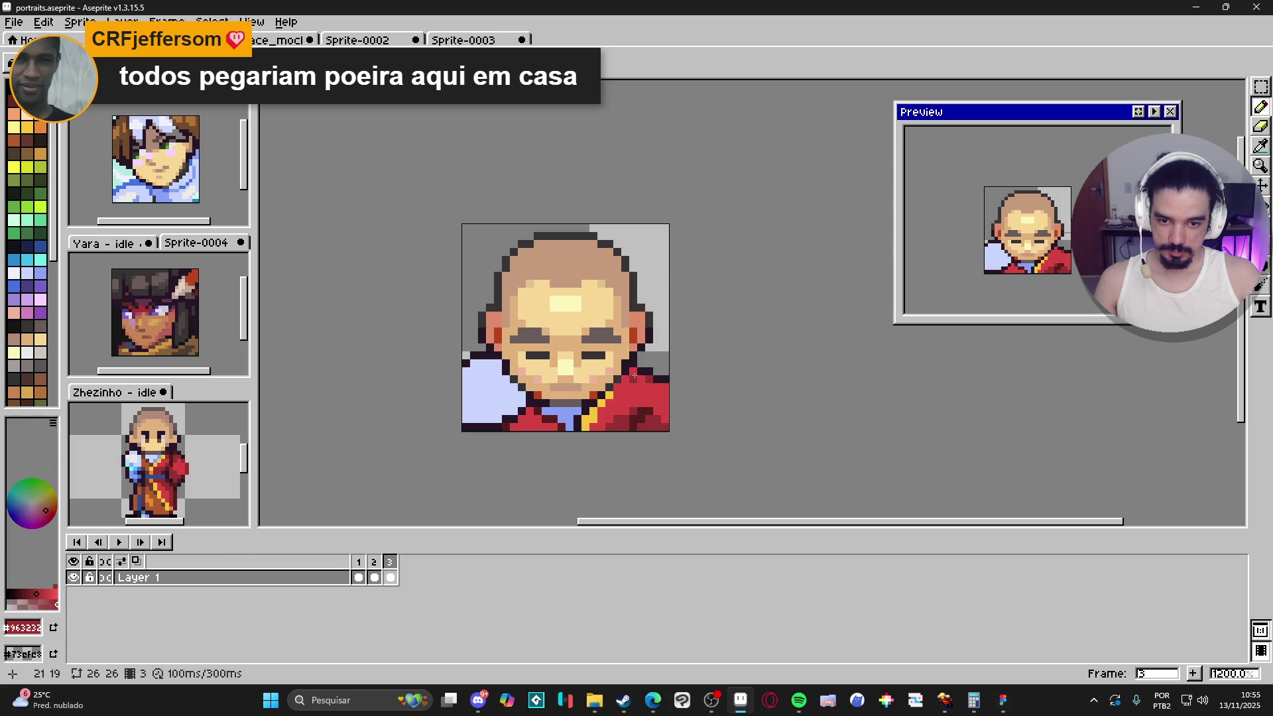
left_click(529, 420)
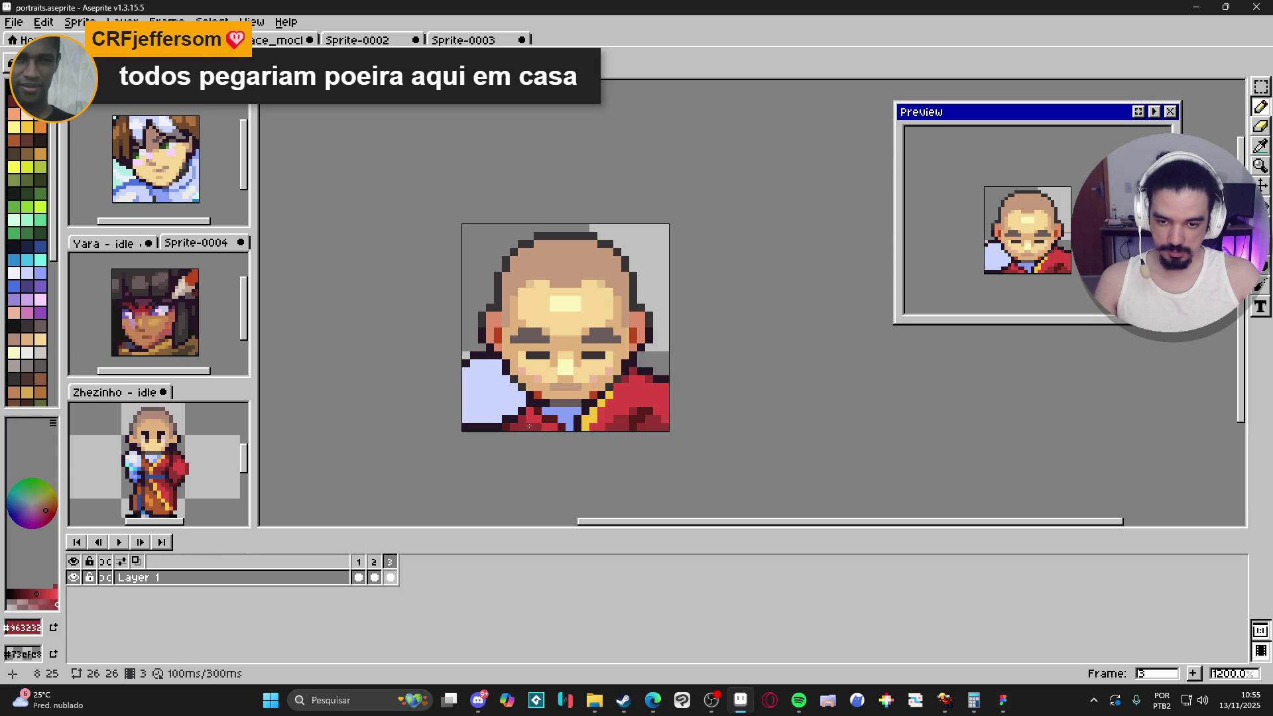
Step: Extend the yellow #f8c53a stripe diagonally down the robe front and pick an orange for it
scroll(560, 428, "down", 4)
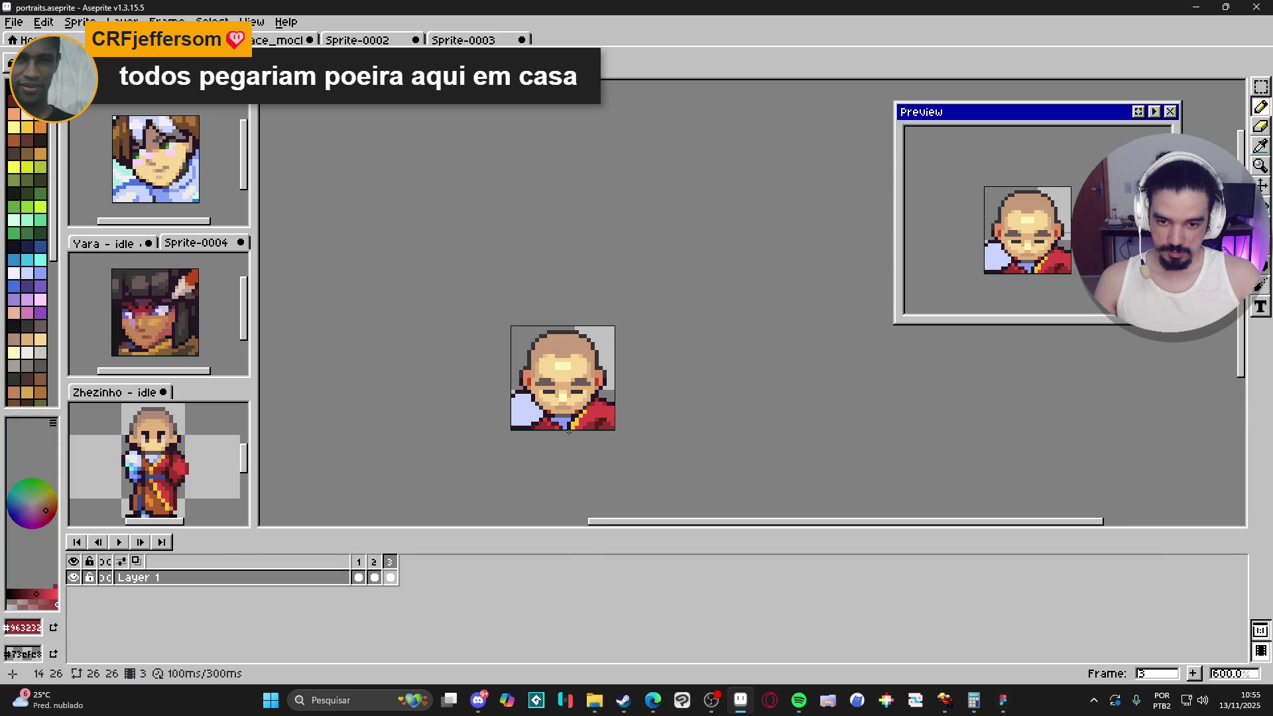
scroll(593, 422, "up", 3)
scroll(593, 422, "down", 1)
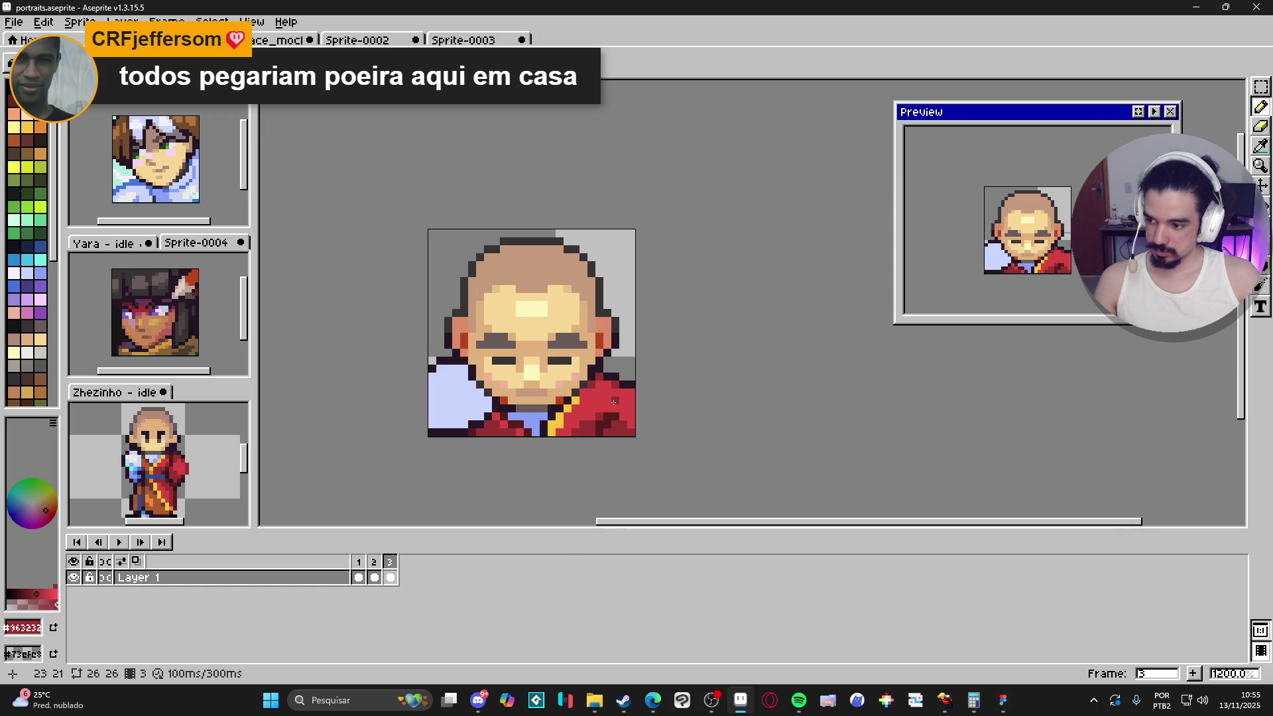
scroll(610, 406, "up", 1)
left_click(553, 417, "alt")
left_click(578, 387)
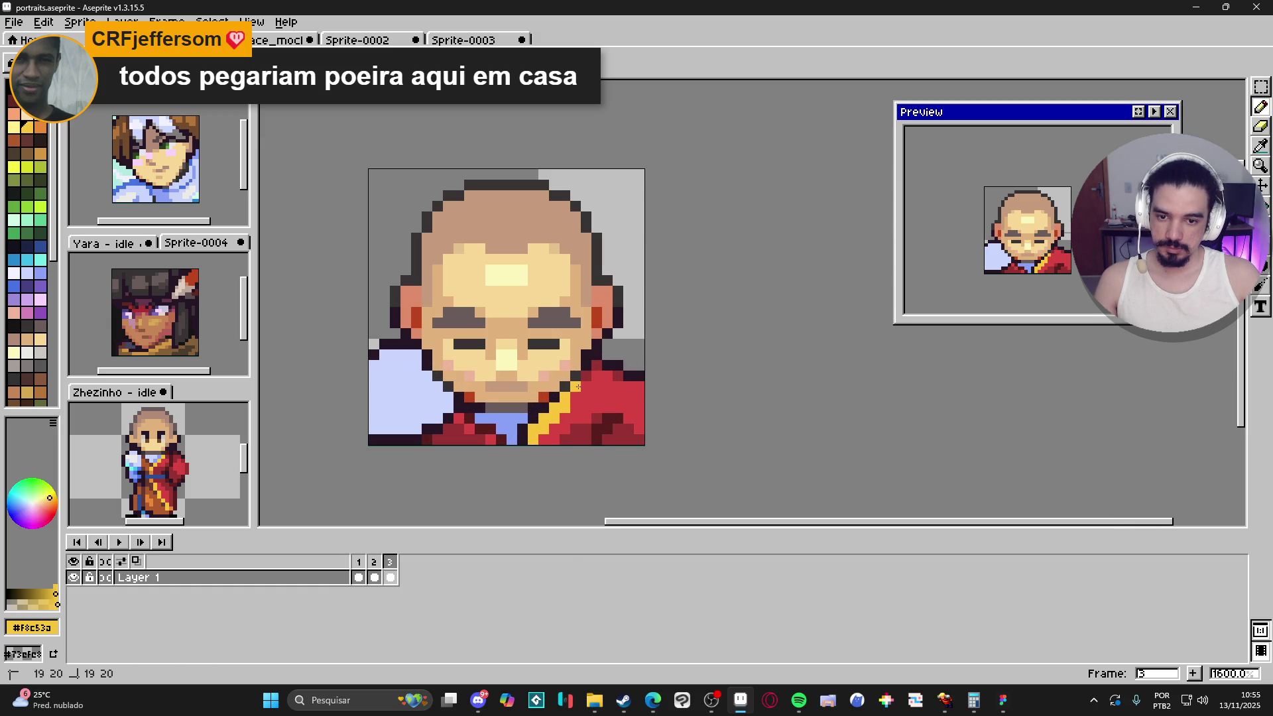
mouse_move(578, 396)
left_mouse_down()
mouse_move(539, 438)
mouse_move(542, 395)
mouse_move(544, 435)
mouse_move(556, 416)
left_mouse_up()
left_click(40, 125)
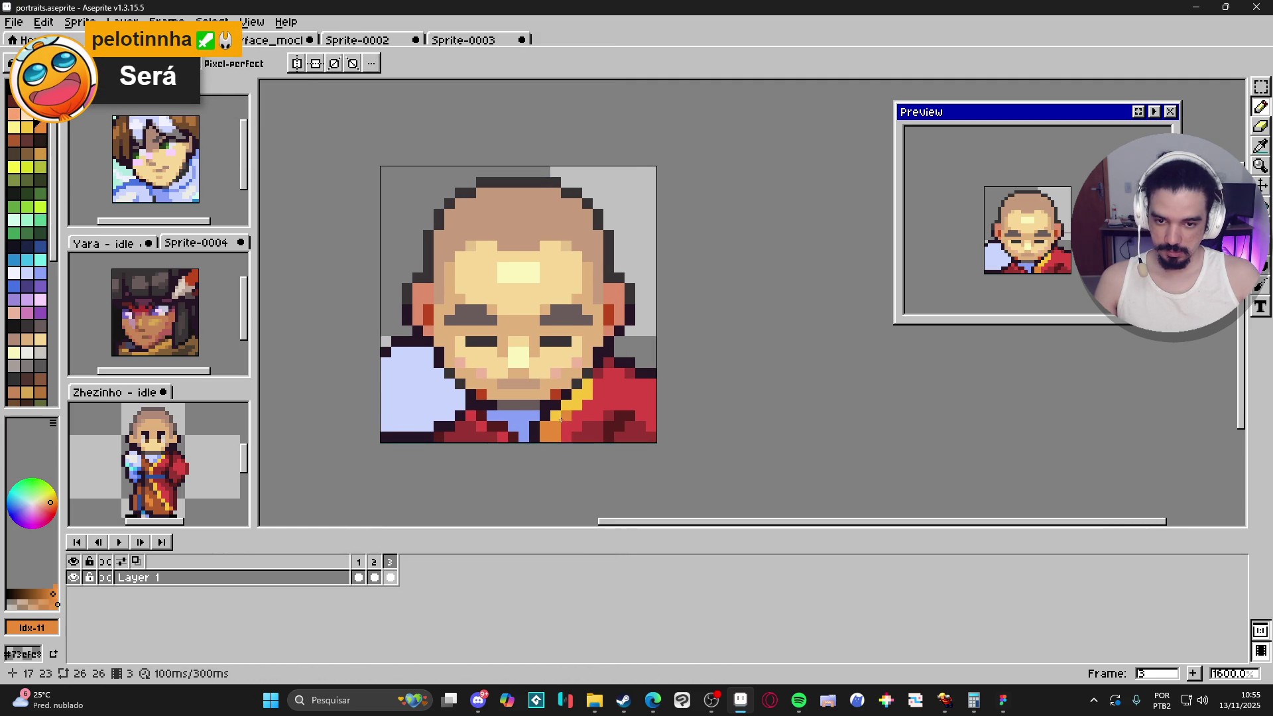
left_click(653, 700)
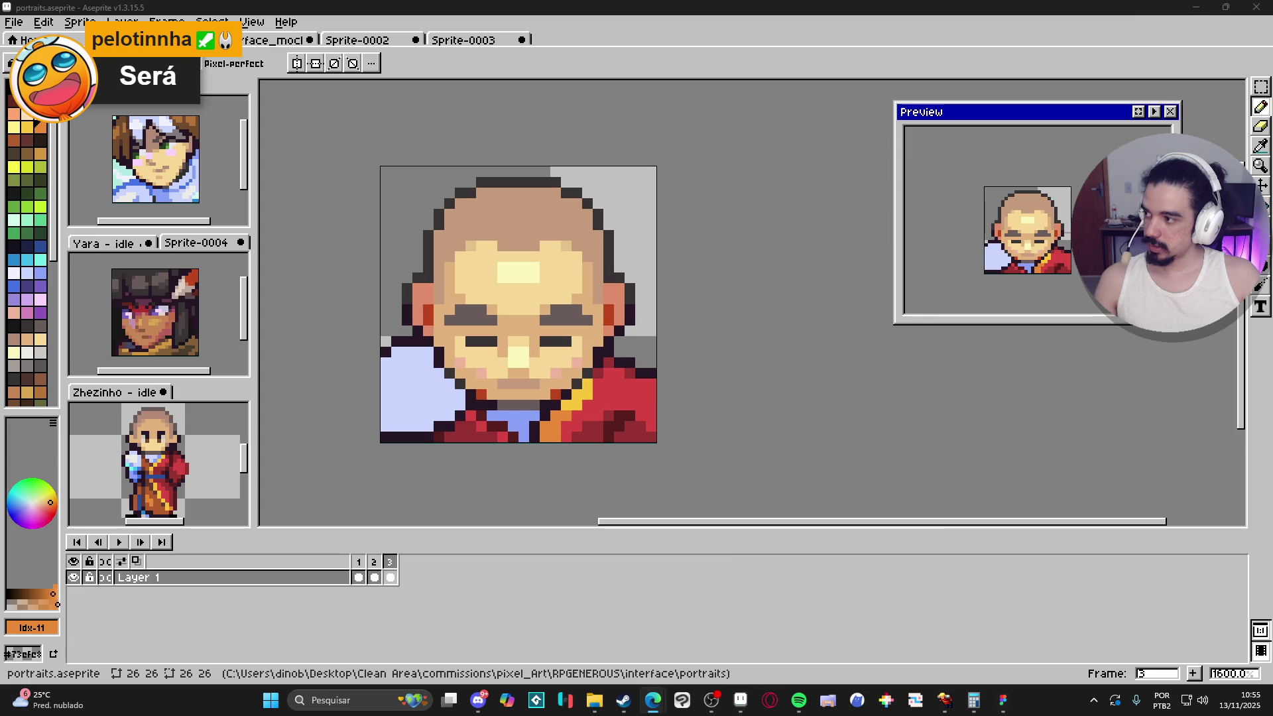
Step: Search for 'steam deck hdmi base' and open the first dock's Mercado Livre listing
type("stj")
key("BackSpace")
type("eam deck hdmi base")
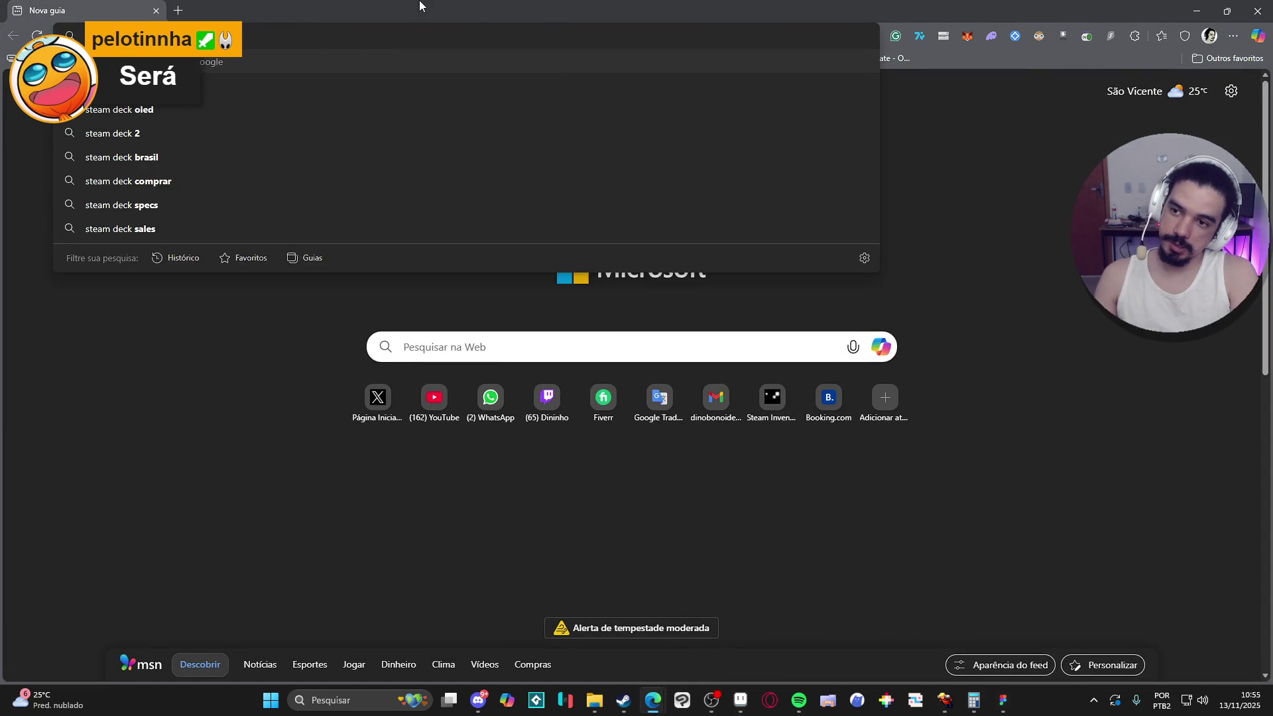
key("Return")
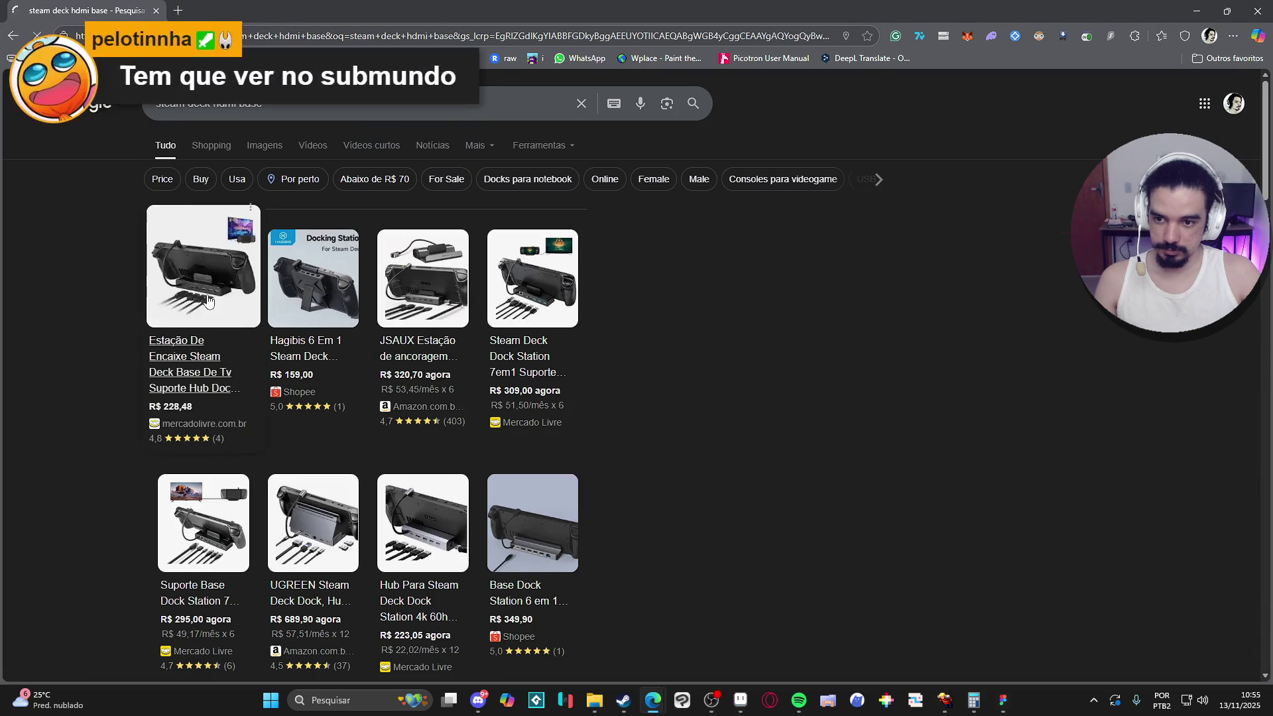
left_click(242, 328)
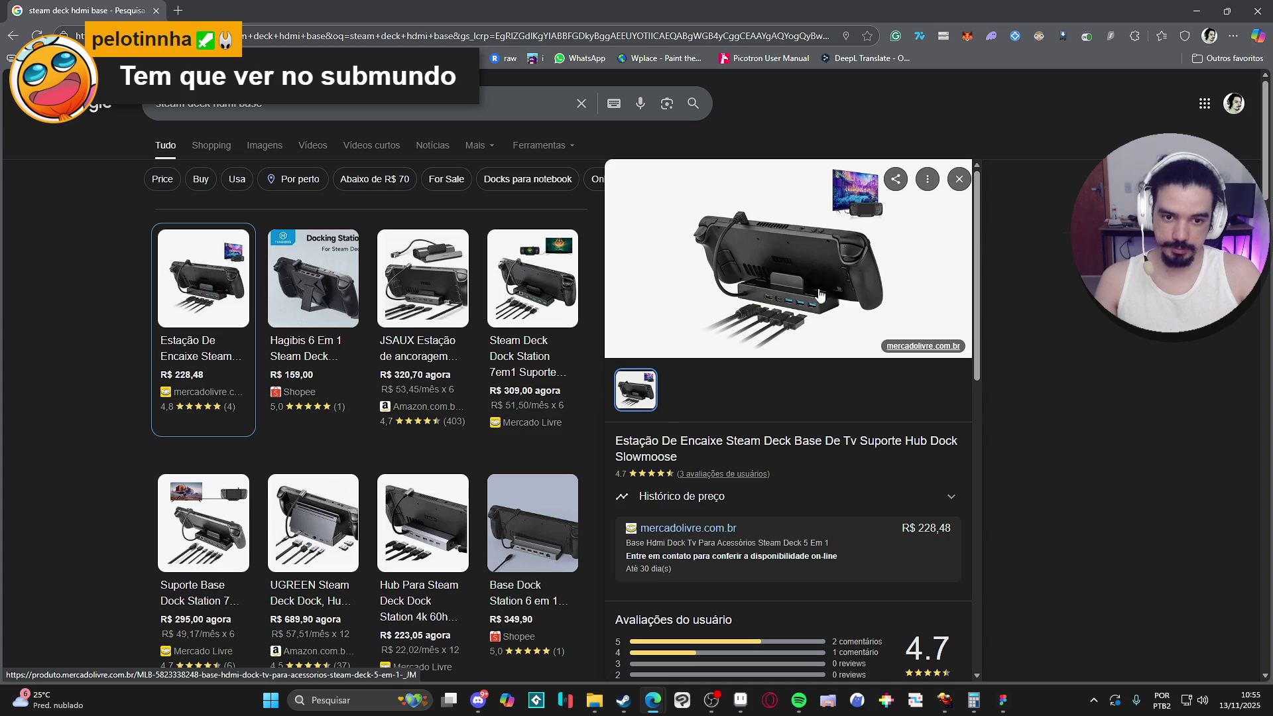
left_click(773, 299)
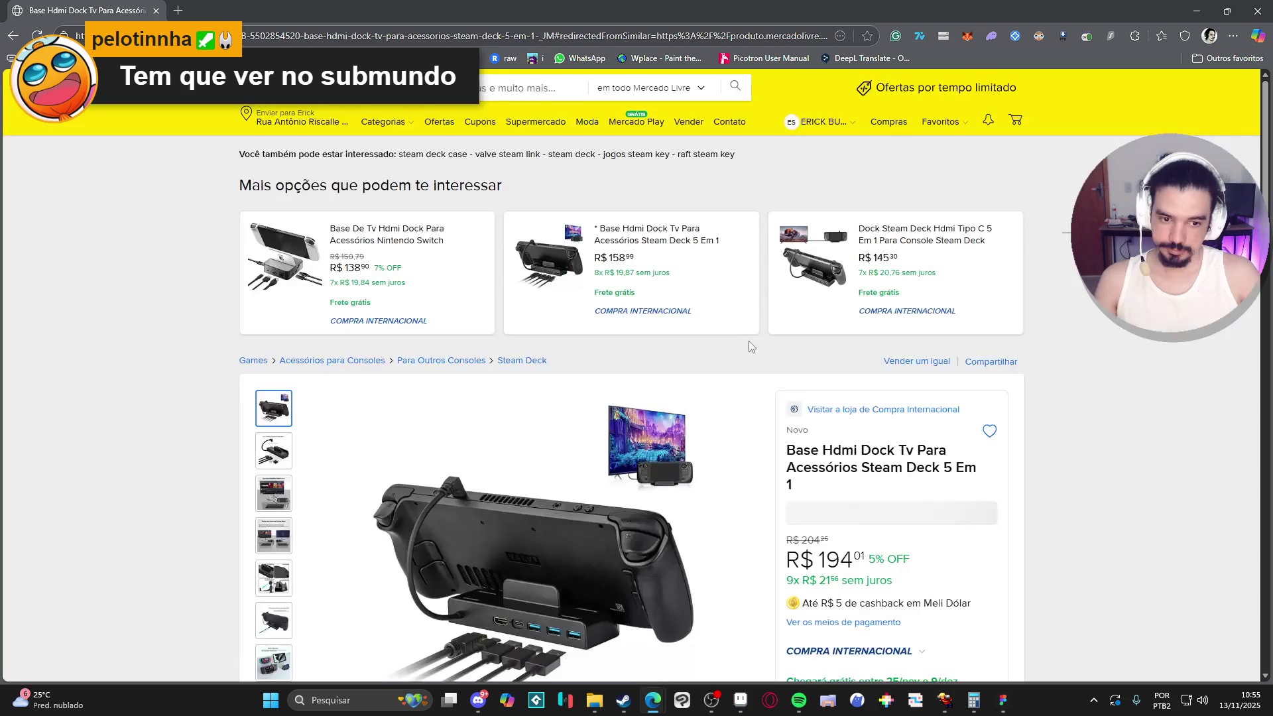
Step: Dismiss the Compra Internacional notice on the listing and return to Aseprite
scroll(702, 326, "down", 3)
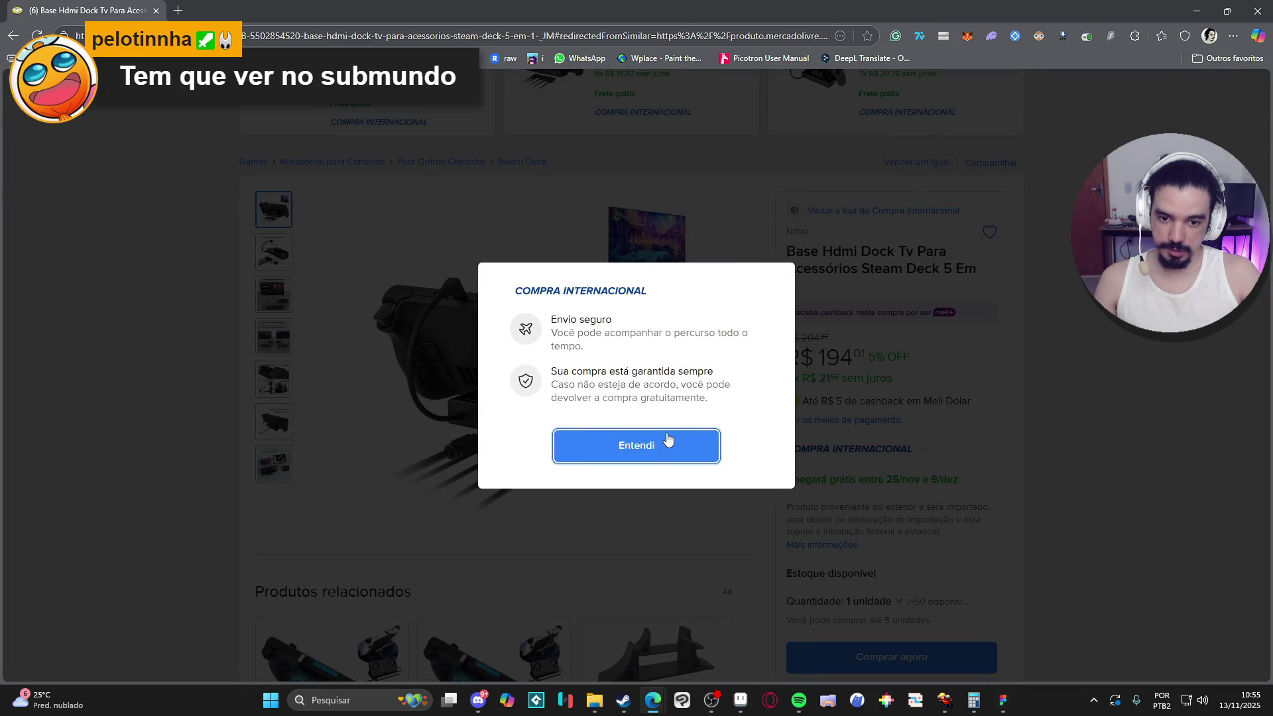
left_click(663, 443)
mouse_move(257, 279)
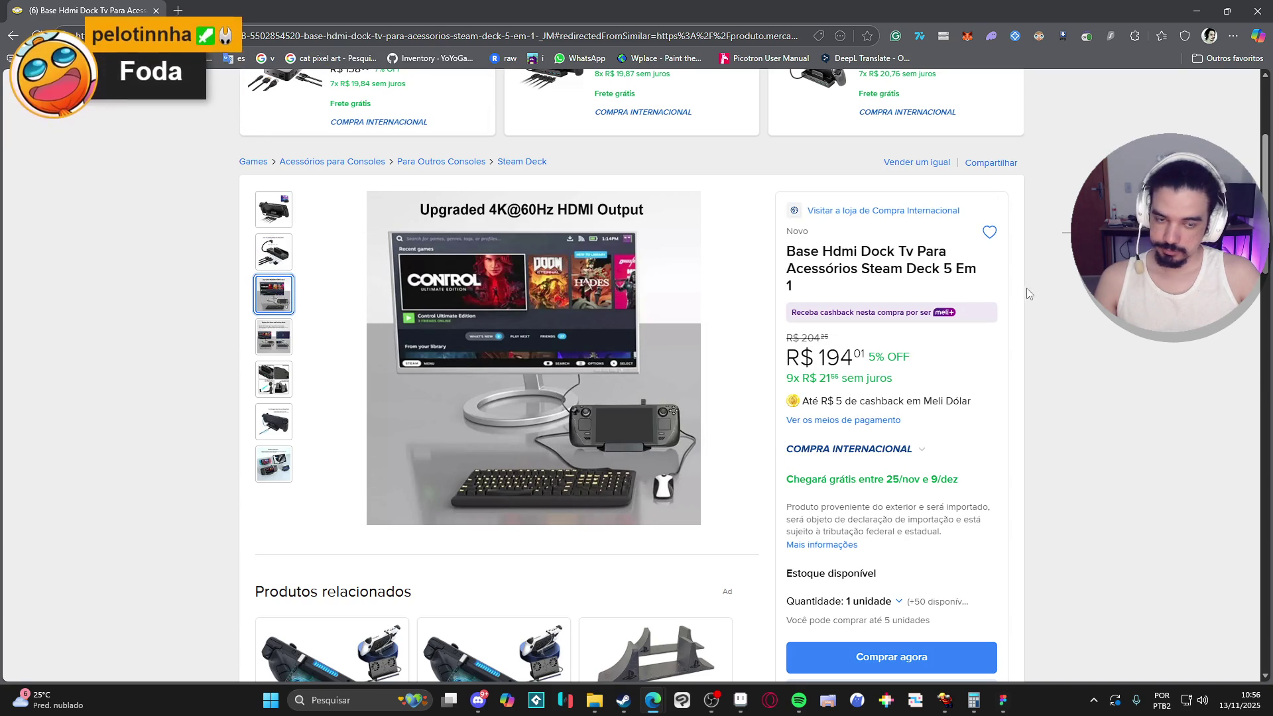
key("alt+Tab")
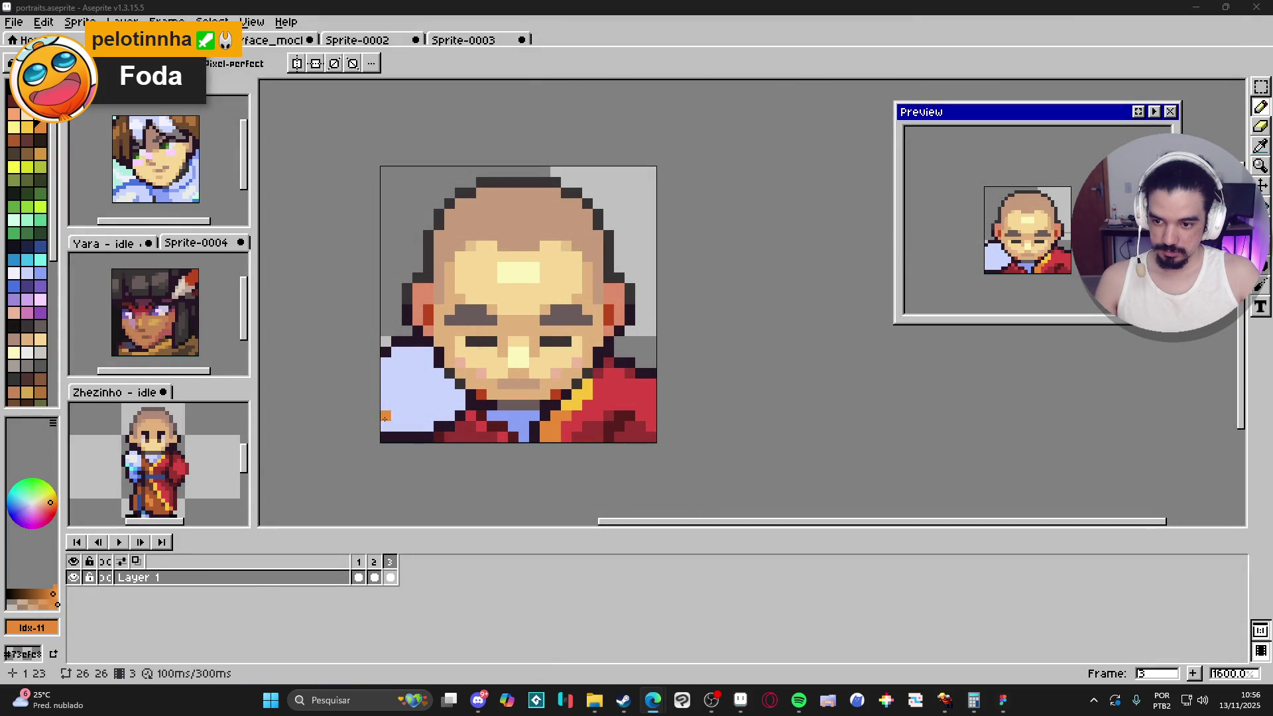
Step: Paint light lavender highlights on the lower-left shoulder, eyedropped from the Zhezinho sprite
scroll(135, 472, "up", 2)
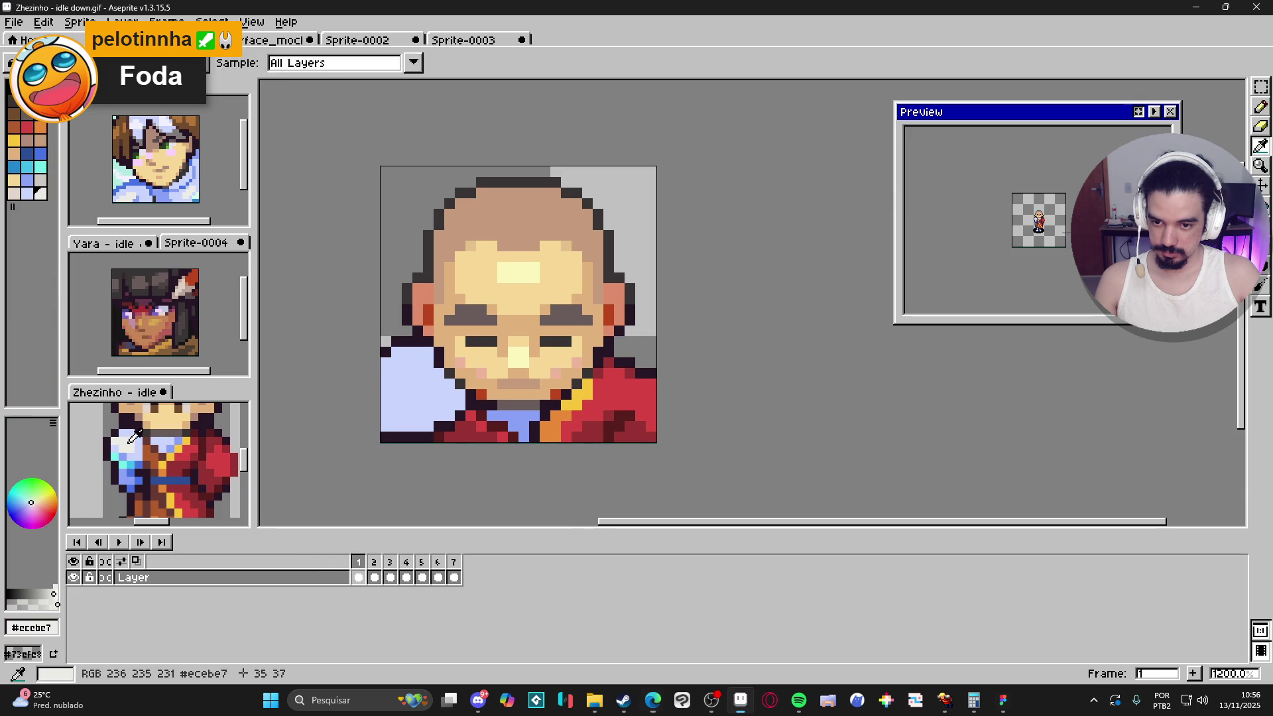
left_click(432, 381, "alt")
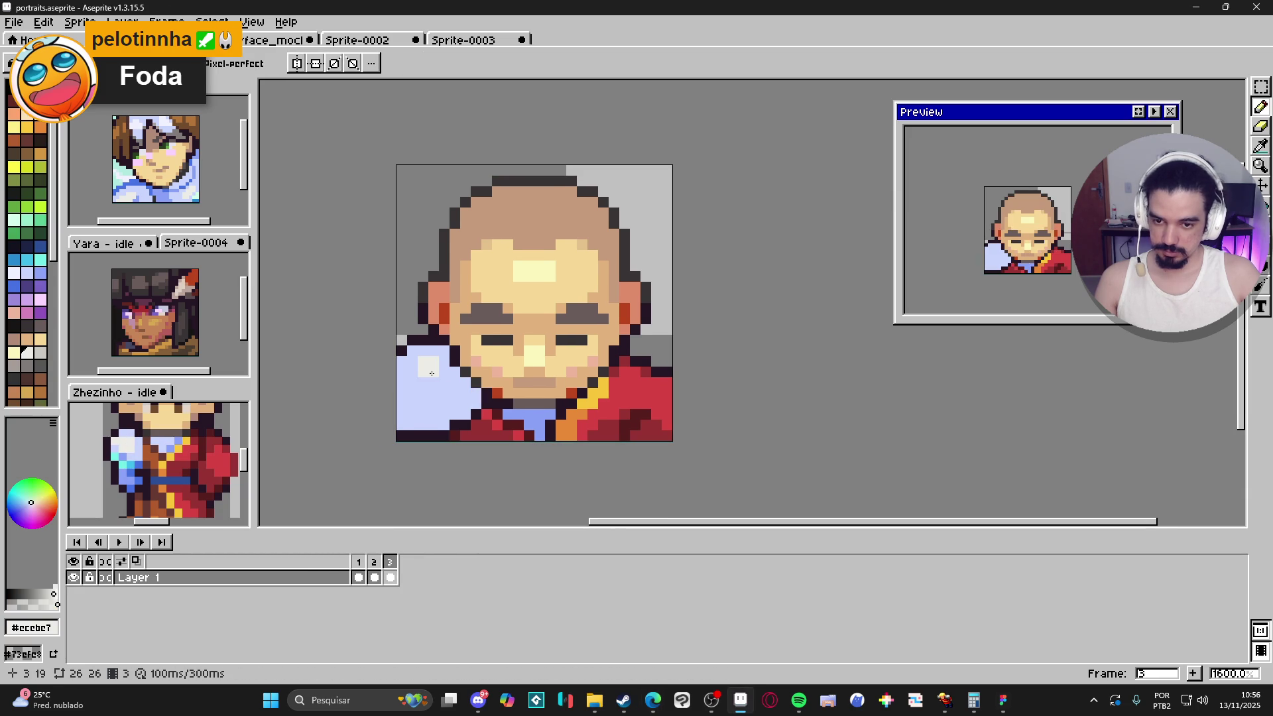
left_click(432, 373)
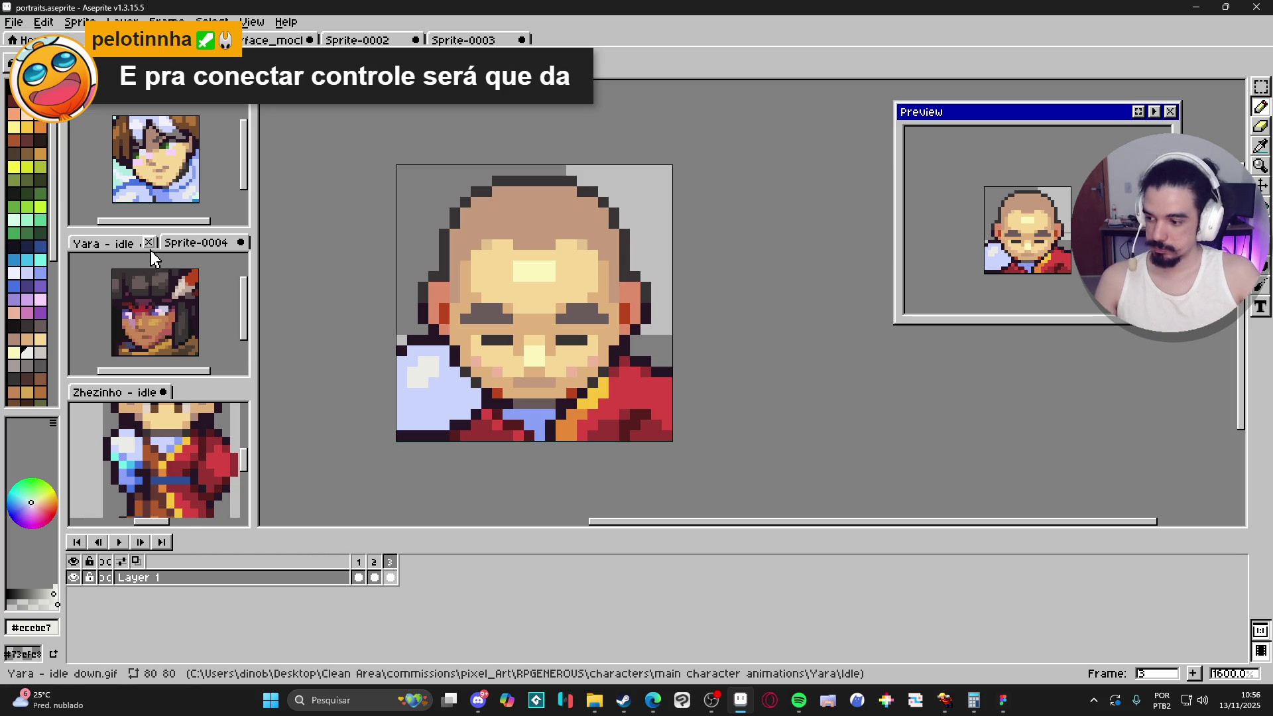
Step: Draw a horizontal row of mid blue #8aa1f6 (palette index 44) across the lower shoulder
left_click(27, 273)
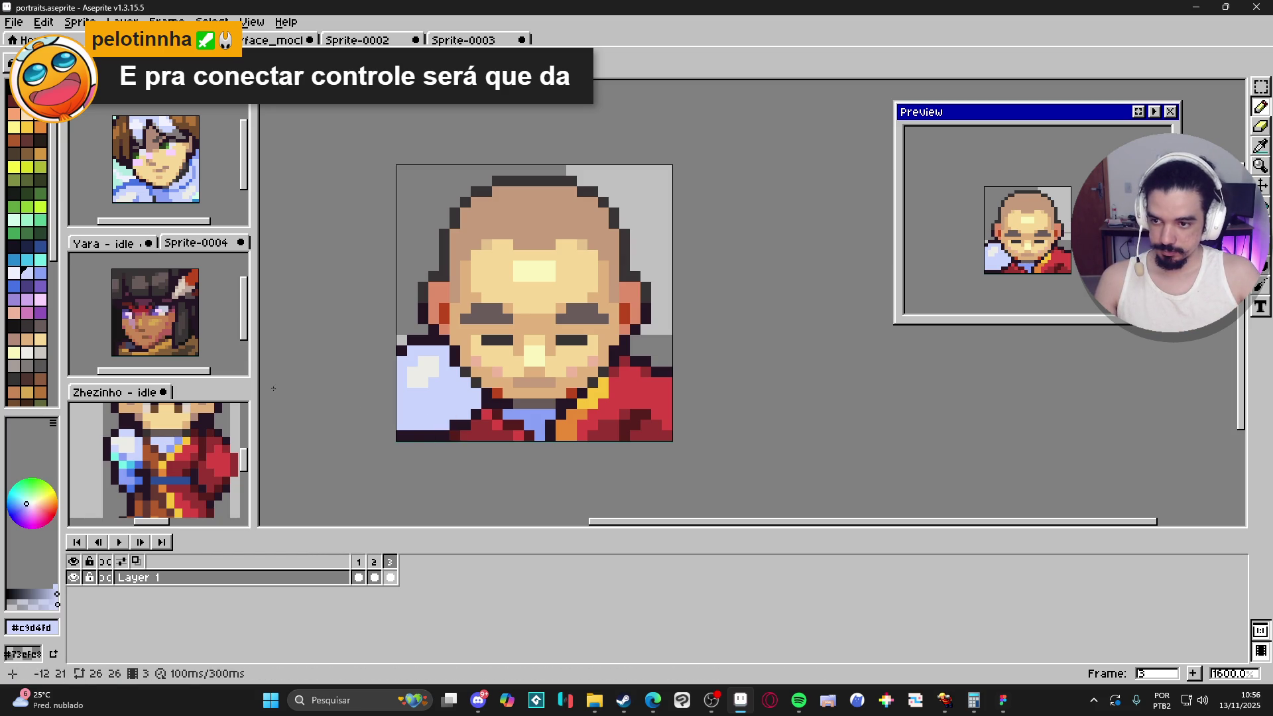
left_click(42, 274)
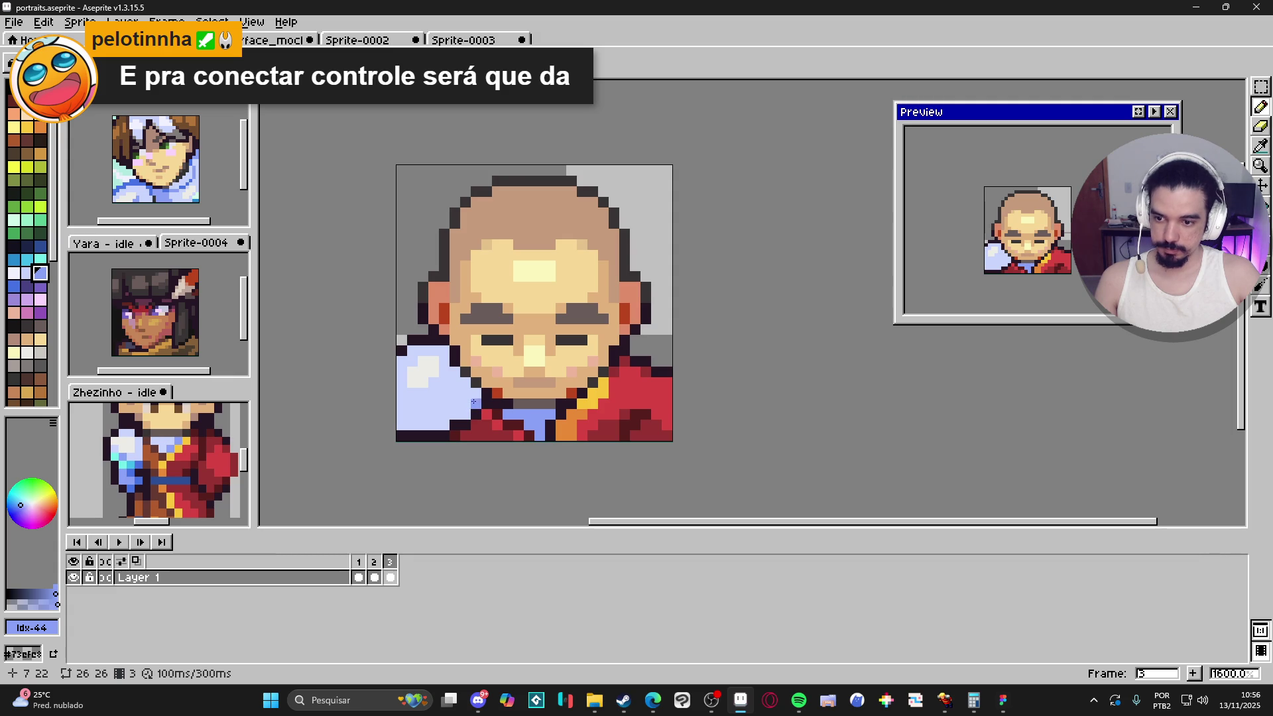
left_click(466, 404)
left_click(455, 404)
left_click(434, 415)
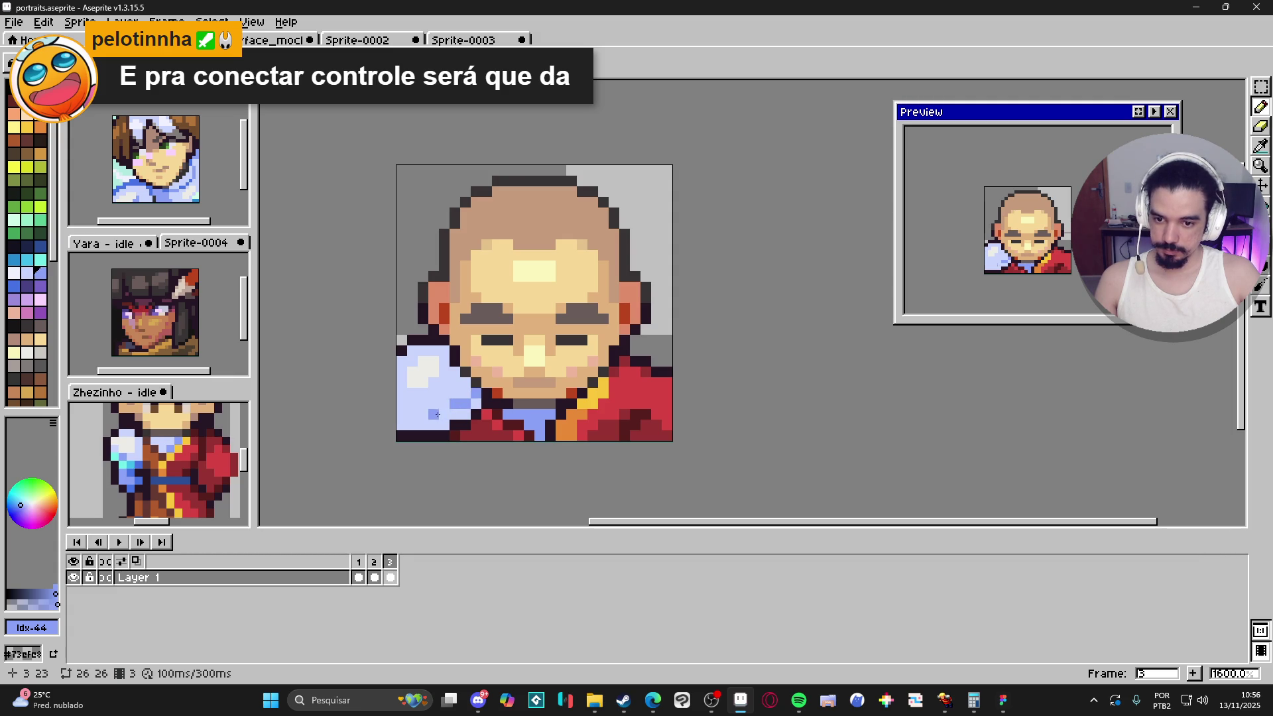
mouse_move(437, 414)
left_mouse_down()
mouse_move(401, 415)
mouse_move(443, 415)
left_mouse_up()
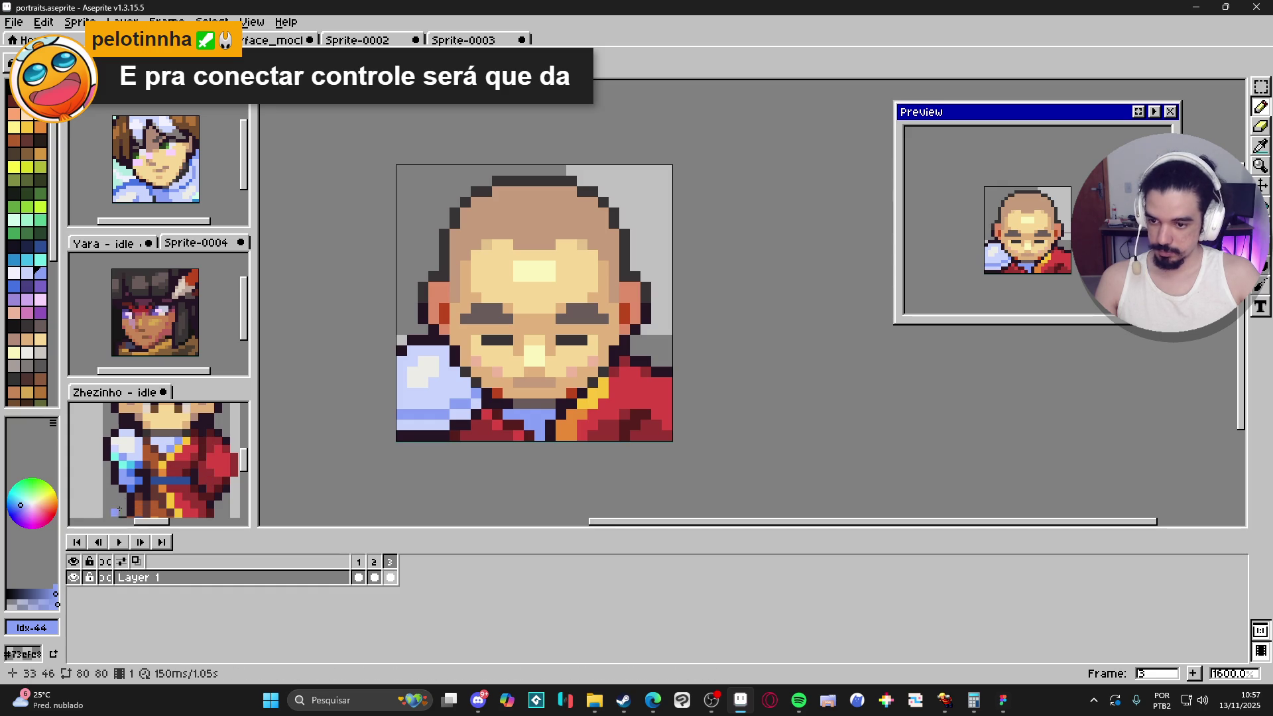
scroll(119, 464, "up", 2)
Step: Paint a cyan row across the lower shoulder using colour from the Zhezinho sprite
left_click(122, 458)
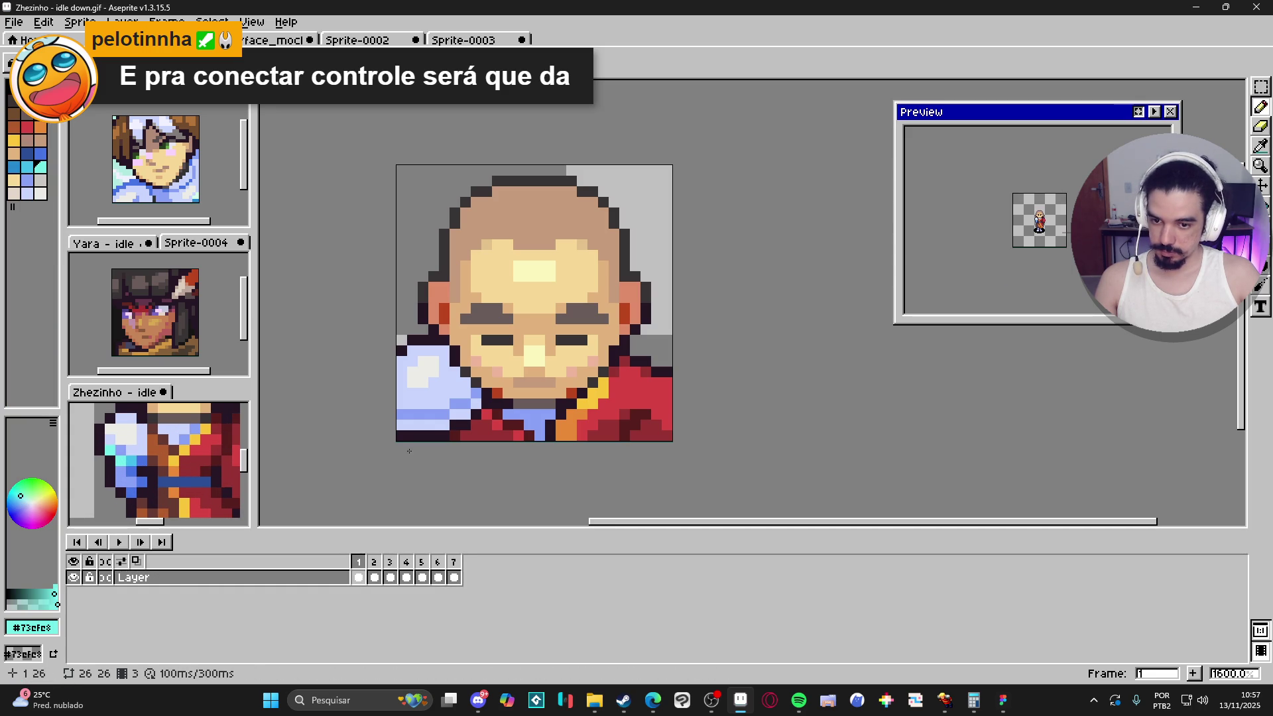
left_click(440, 421)
left_click_drag(437, 414, 398, 414)
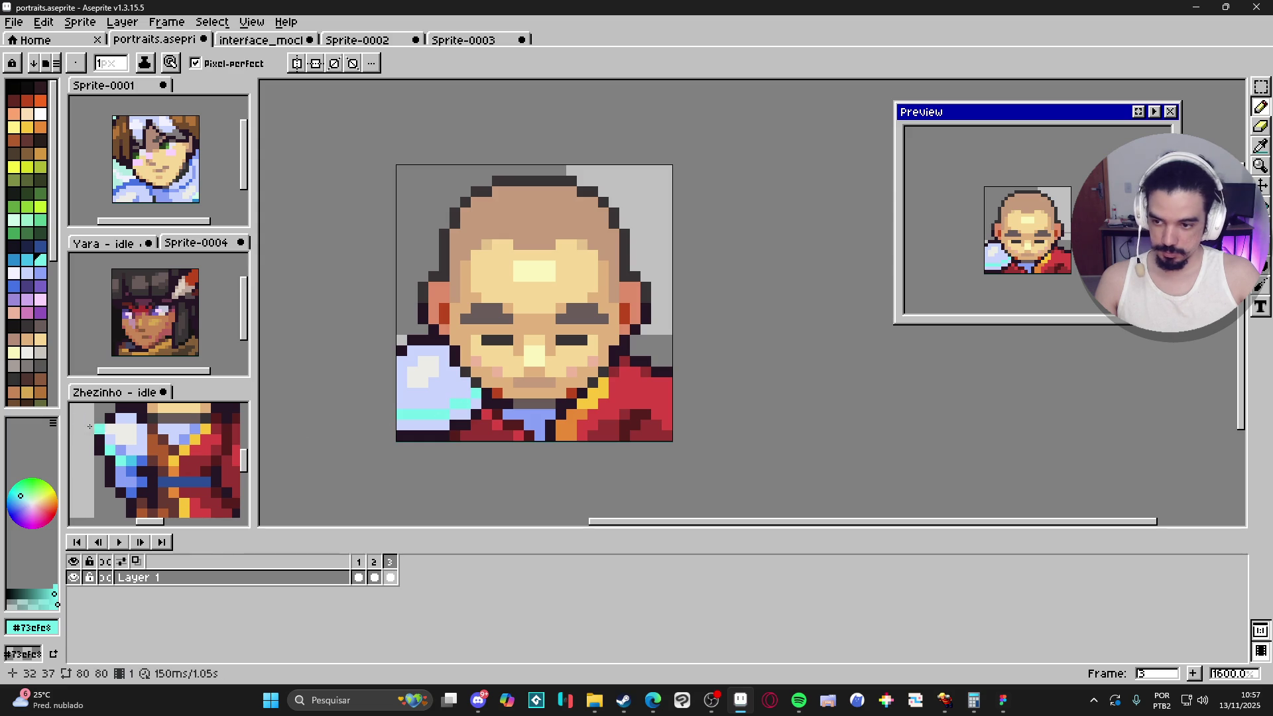
Step: Add blue #4572e3 patches along the cloak's bottom-left and edge, including a 2px block
left_click(138, 462, "alt")
left_click_drag(443, 426, 405, 425)
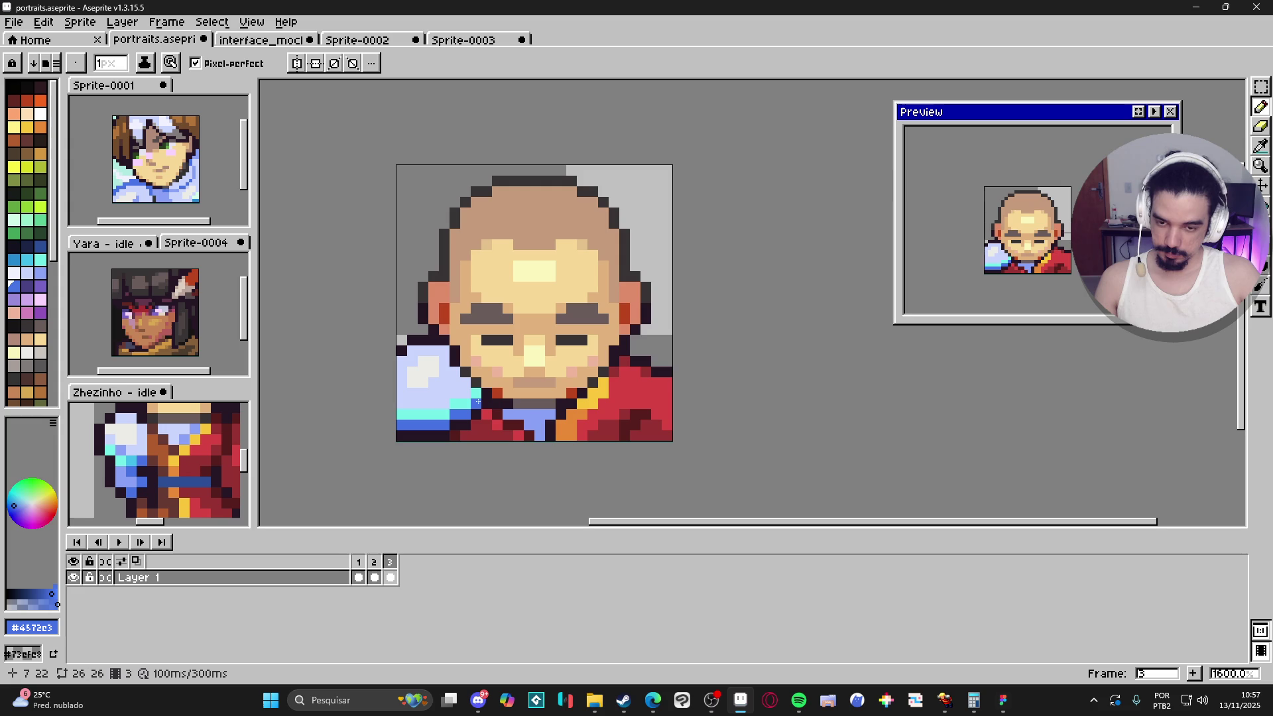
left_click(463, 393)
key("plus")
left_click(439, 387)
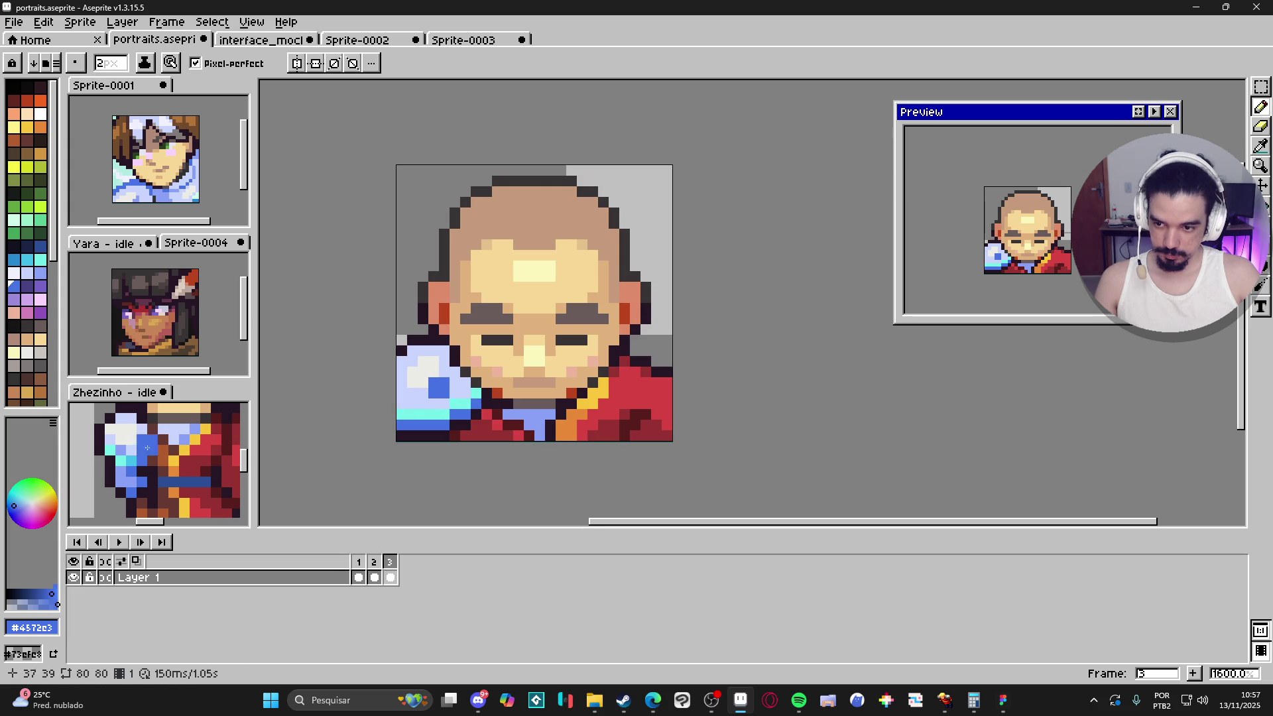
left_click(129, 443, "alt")
left_click(439, 372)
key("minus")
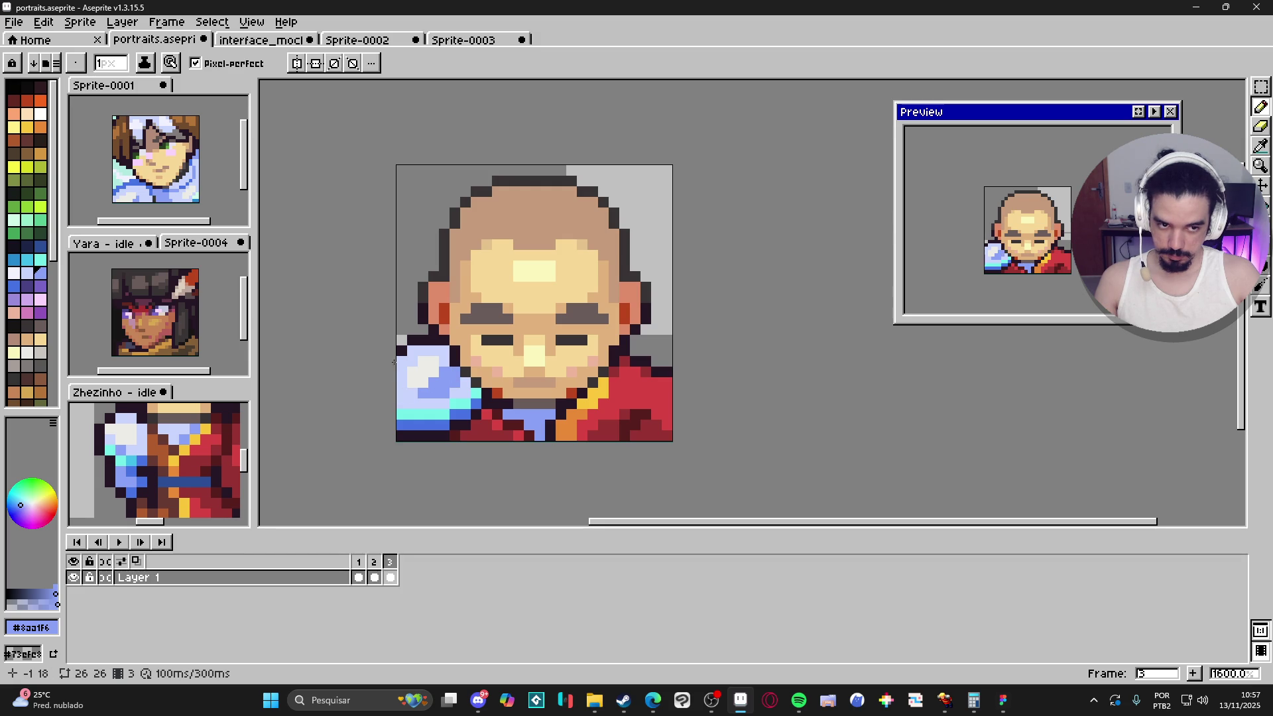
Step: Paint a cyan band along the bottom of the shoulder over the blue area
left_click(436, 423, "alt")
mouse_move(436, 423)
left_mouse_down()
mouse_move(401, 425)
mouse_move(467, 408)
left_mouse_up()
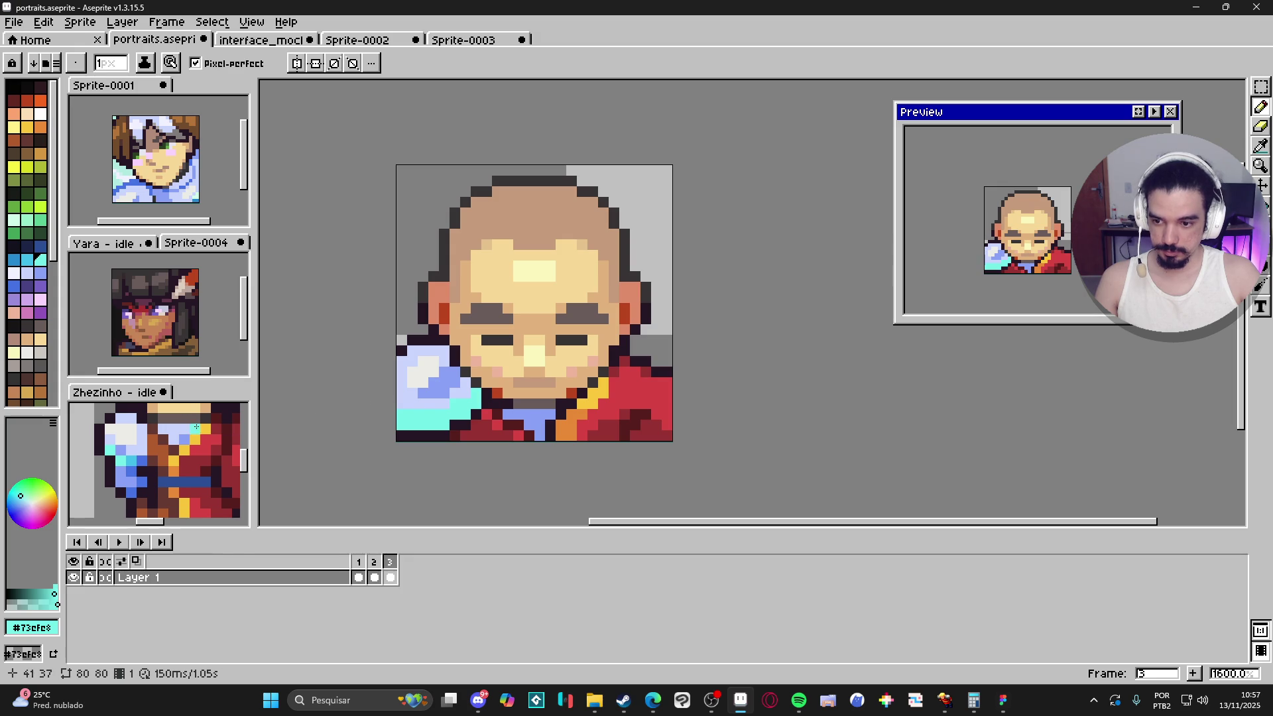
left_click(131, 441, "alt")
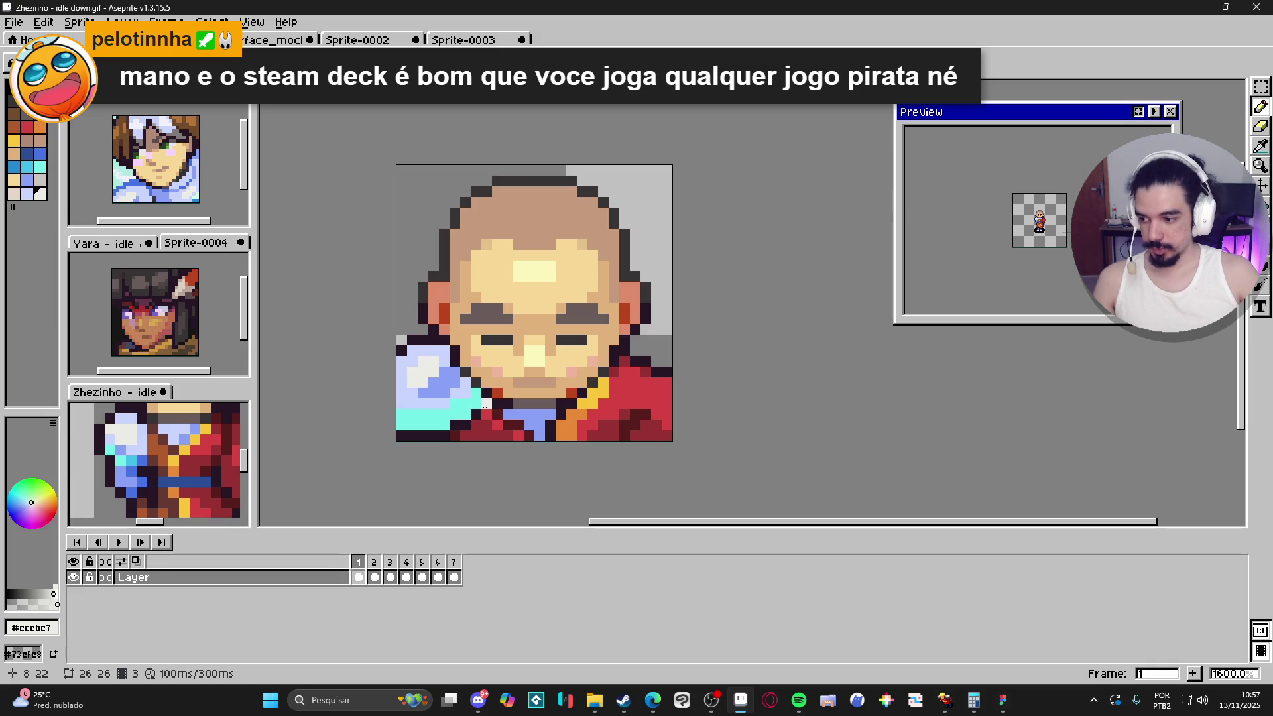
Step: Add pale #ccebe7 highlights on the lower-left shoulder and draw its top outline in blue index 38
left_click_drag(412, 425, 426, 424)
left_click(435, 425)
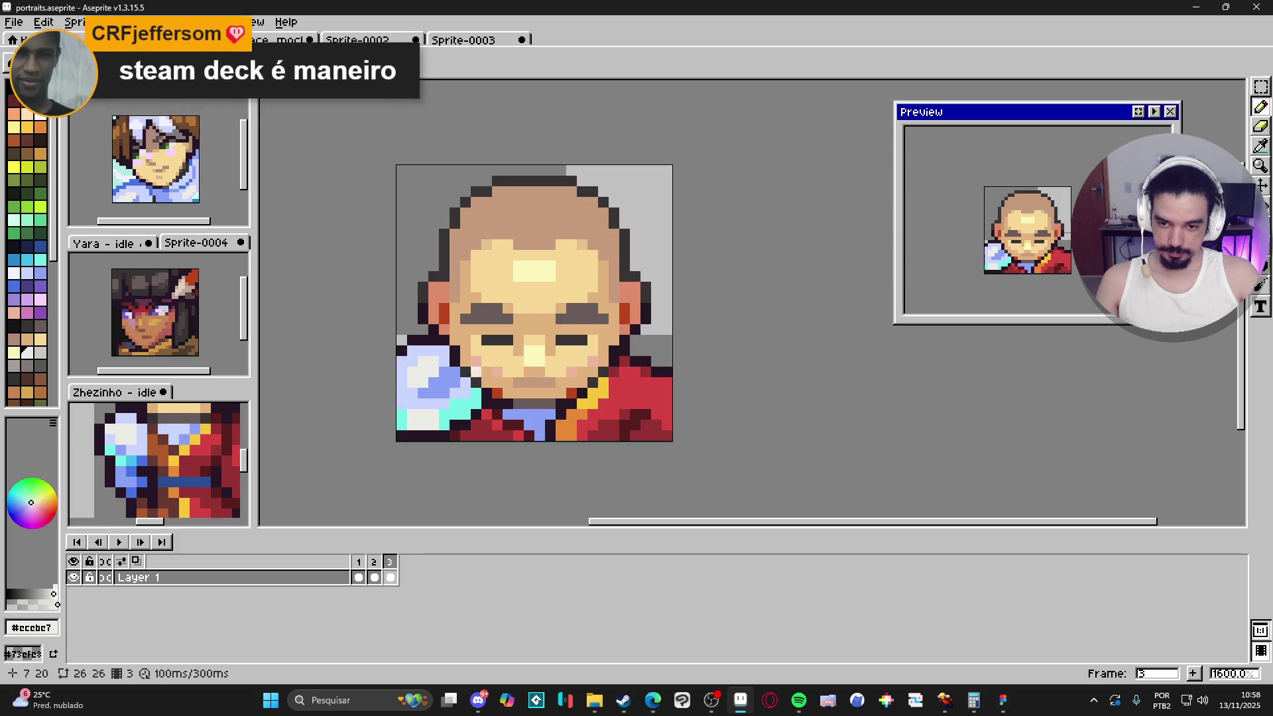
left_click(20, 263)
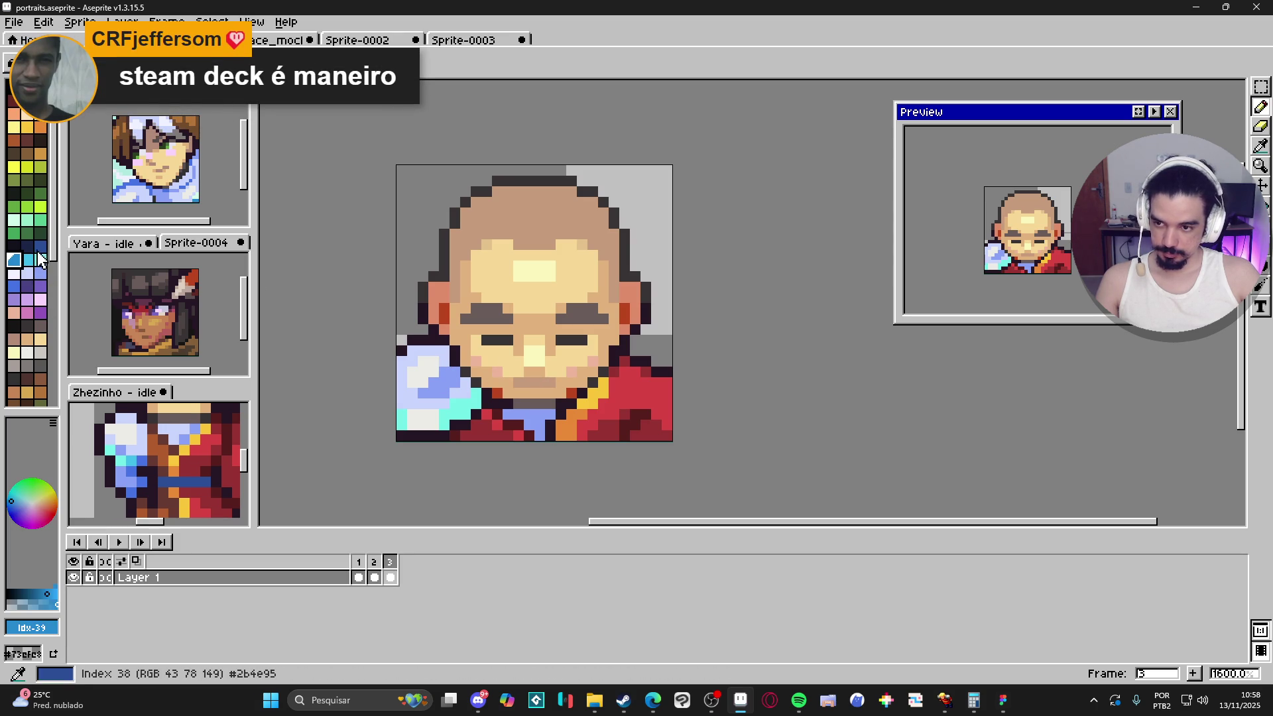
left_click(39, 246)
left_click(433, 340)
left_click_drag(422, 340, 410, 342)
left_click(401, 342)
Step: Choose a head skin-shade colour, settling on palette colour 115
scroll(469, 426, "down", 1)
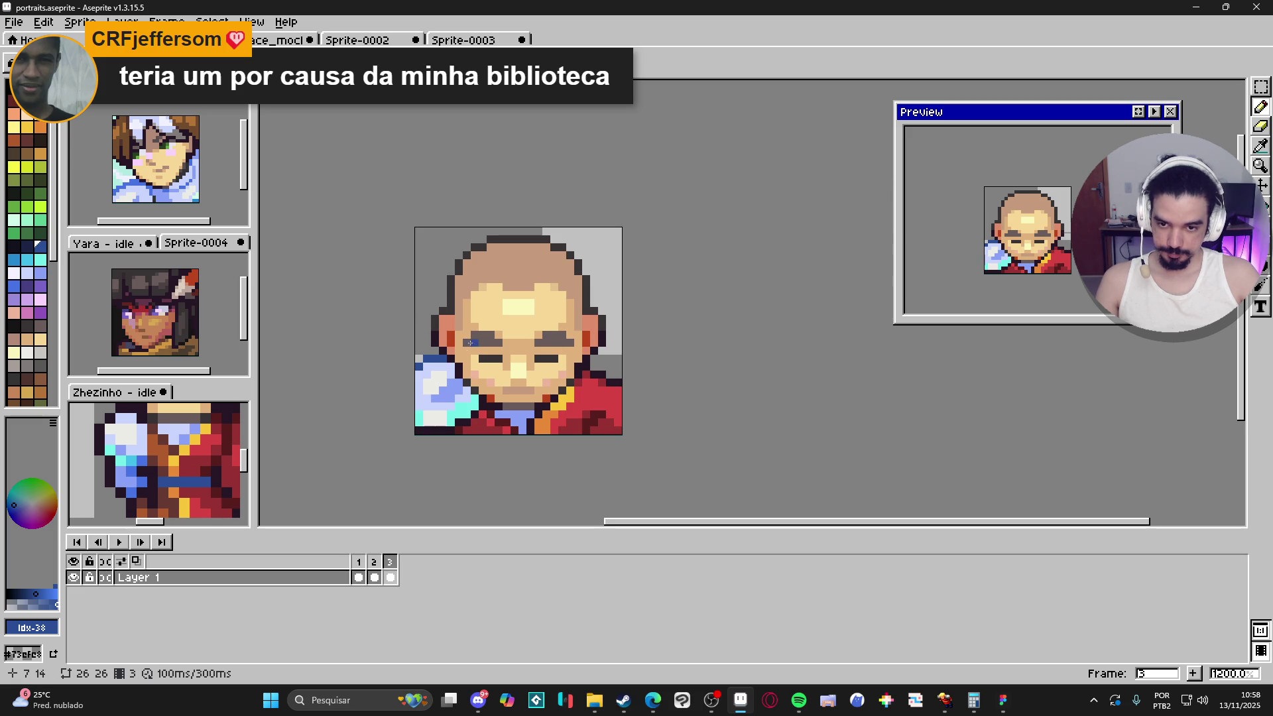
scroll(466, 302, "up", 1)
left_click(462, 275, "alt")
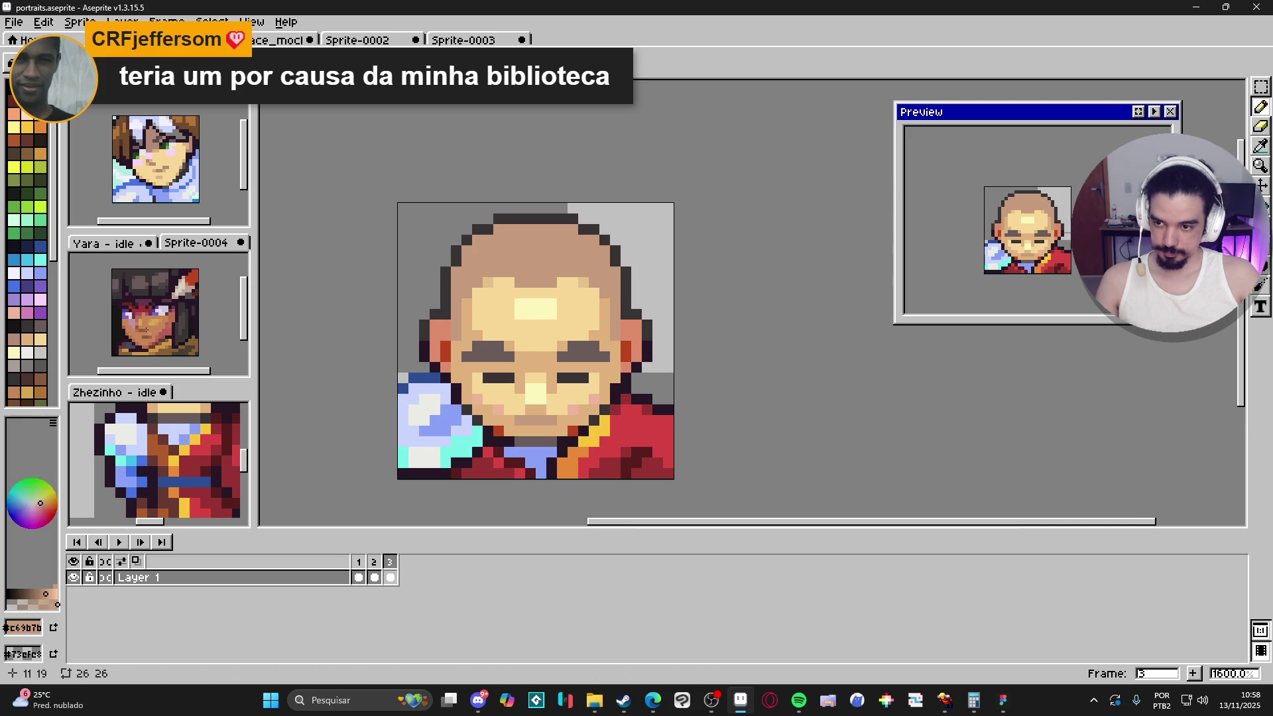
left_click(27, 365)
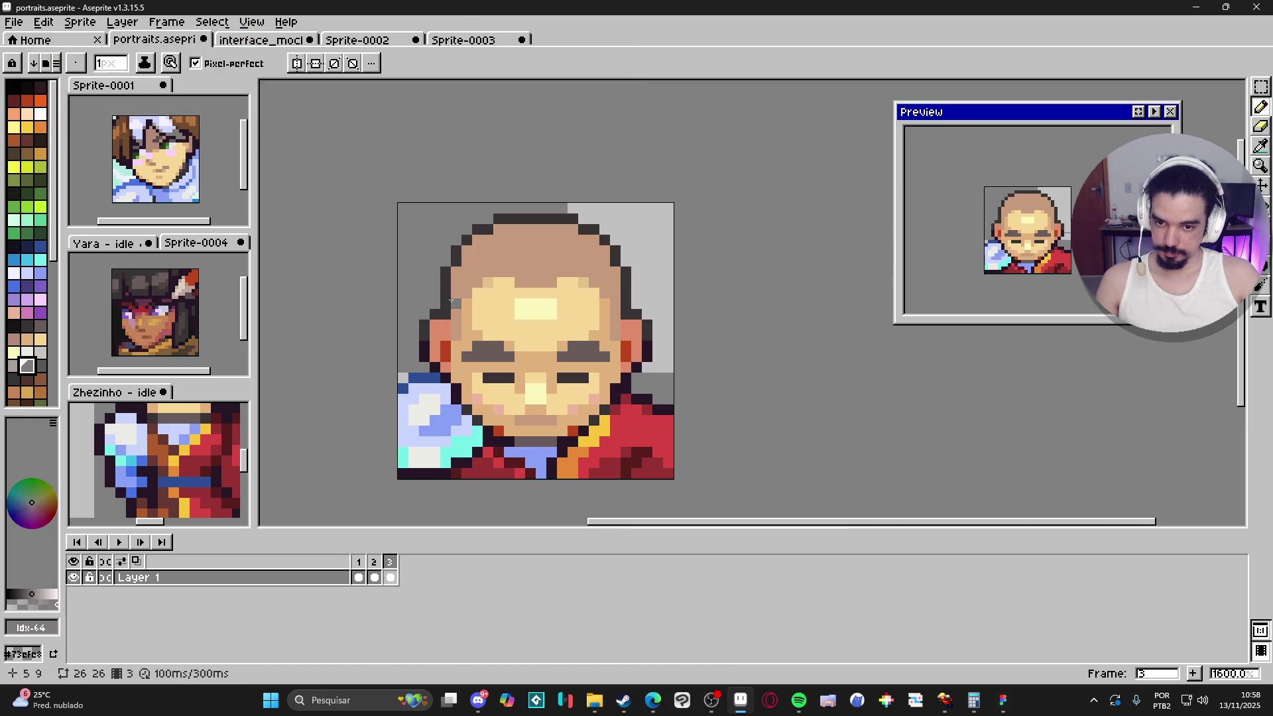
left_click(456, 303, "alt")
scroll(25, 320, "down", 5)
scroll(25, 320, "down", 5)
left_click(27, 345)
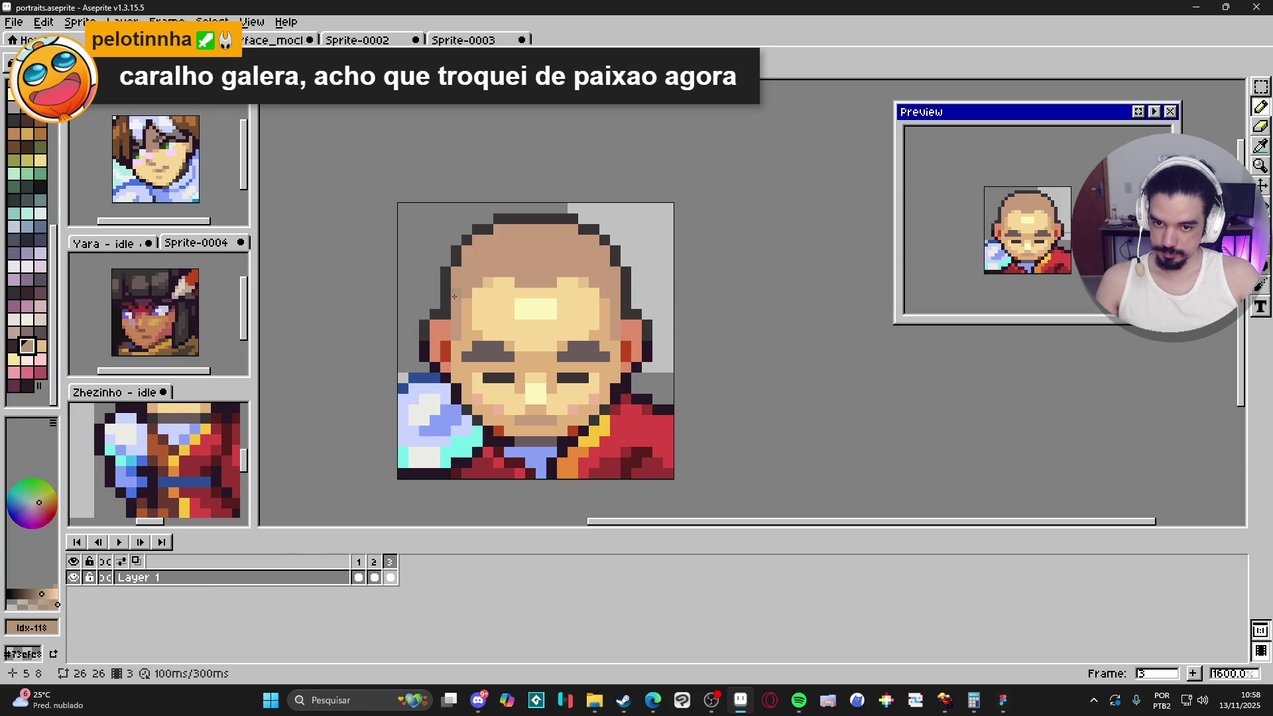
left_click(15, 337)
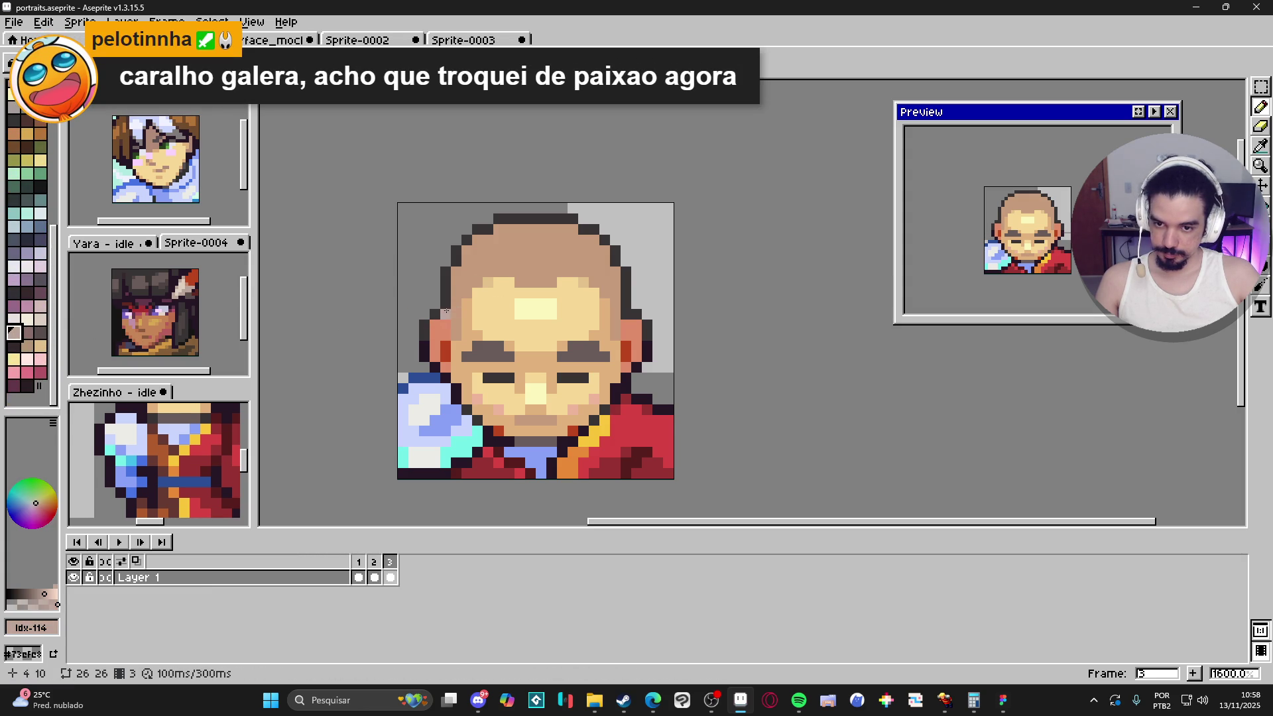
left_click(33, 350)
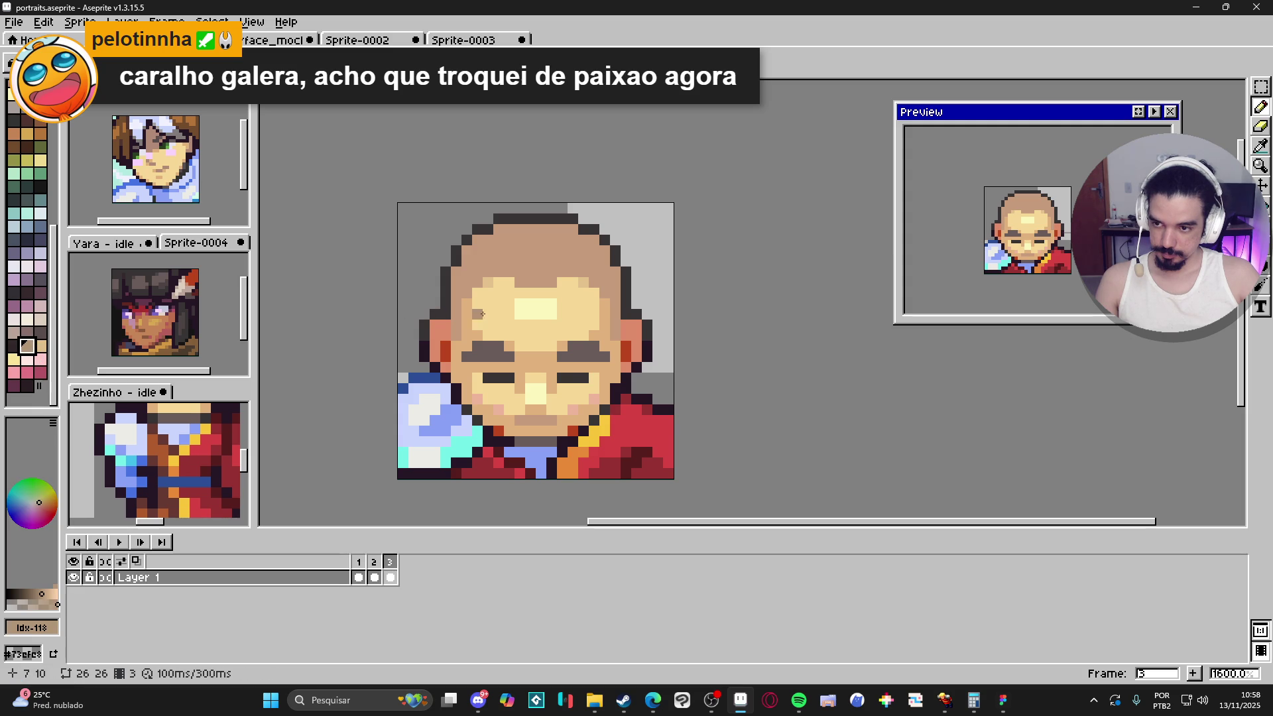
left_click(27, 332)
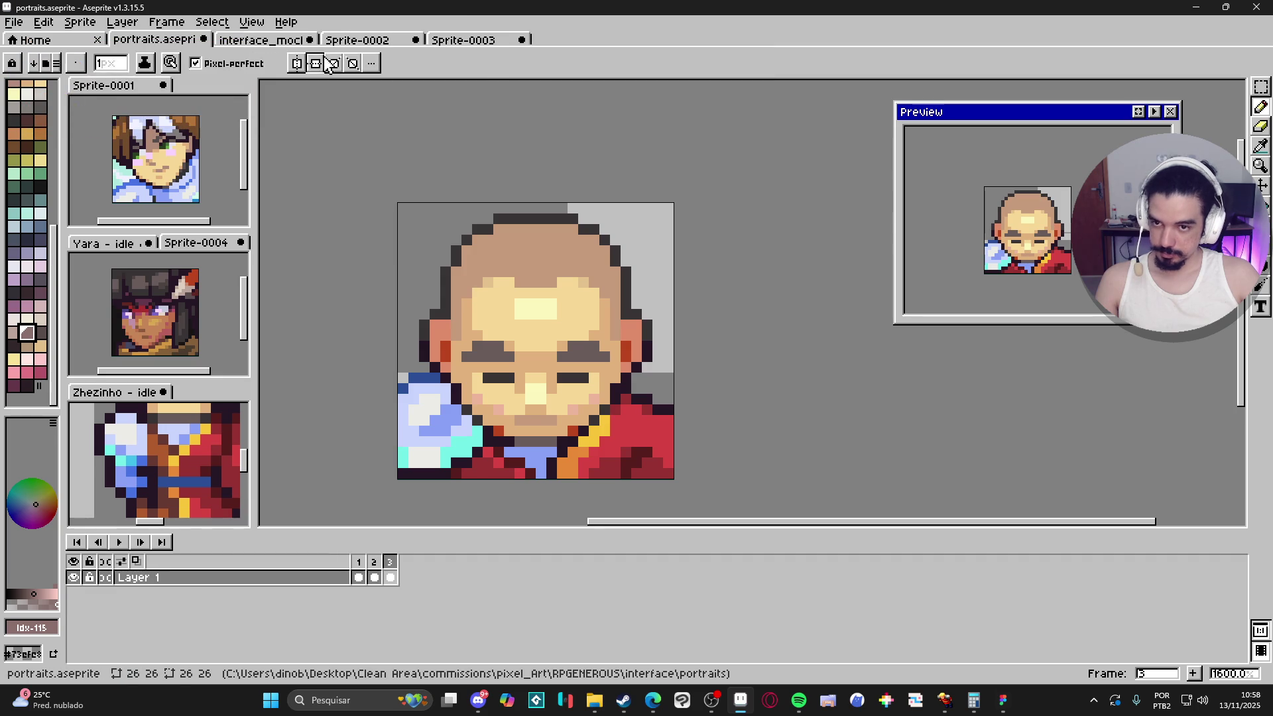
Step: Turn on vertical symmetry and add warm skin-shade pixels along both temples of the head
key("alt+shift+s")
left_click(455, 334)
left_click(452, 270, "shift")
left_click(467, 292, "shift")
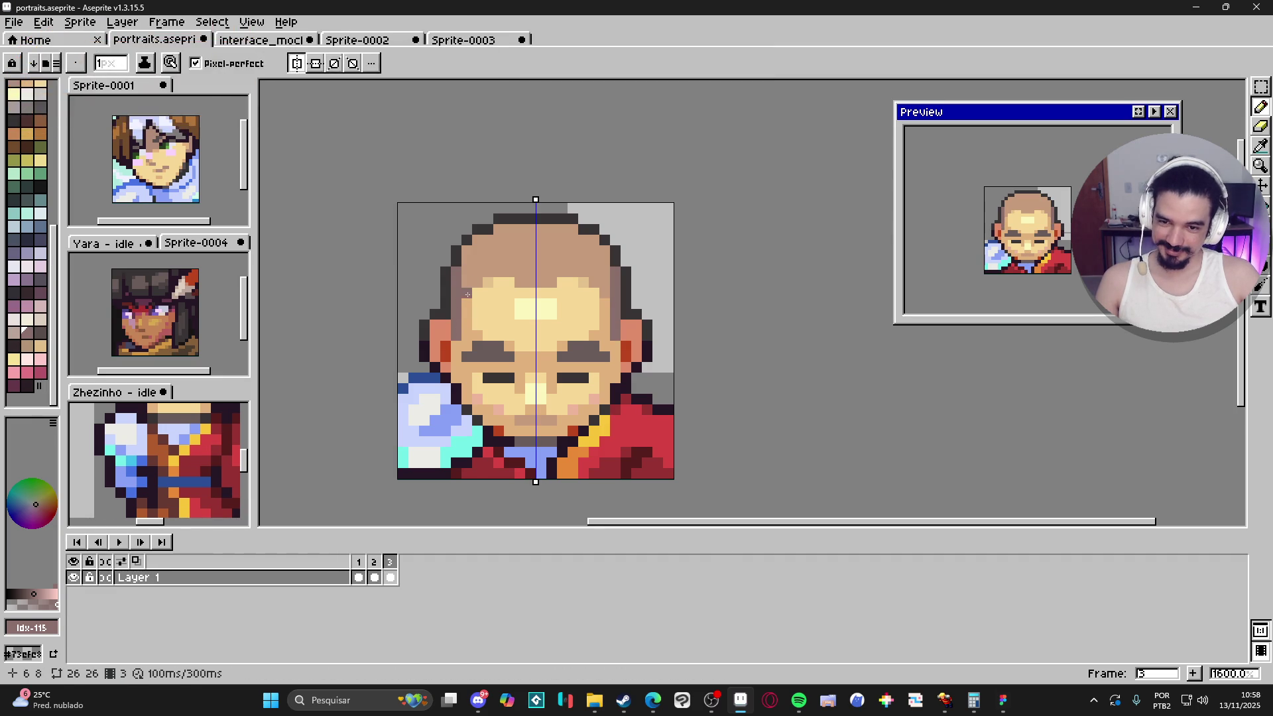
left_click(477, 251, "shift")
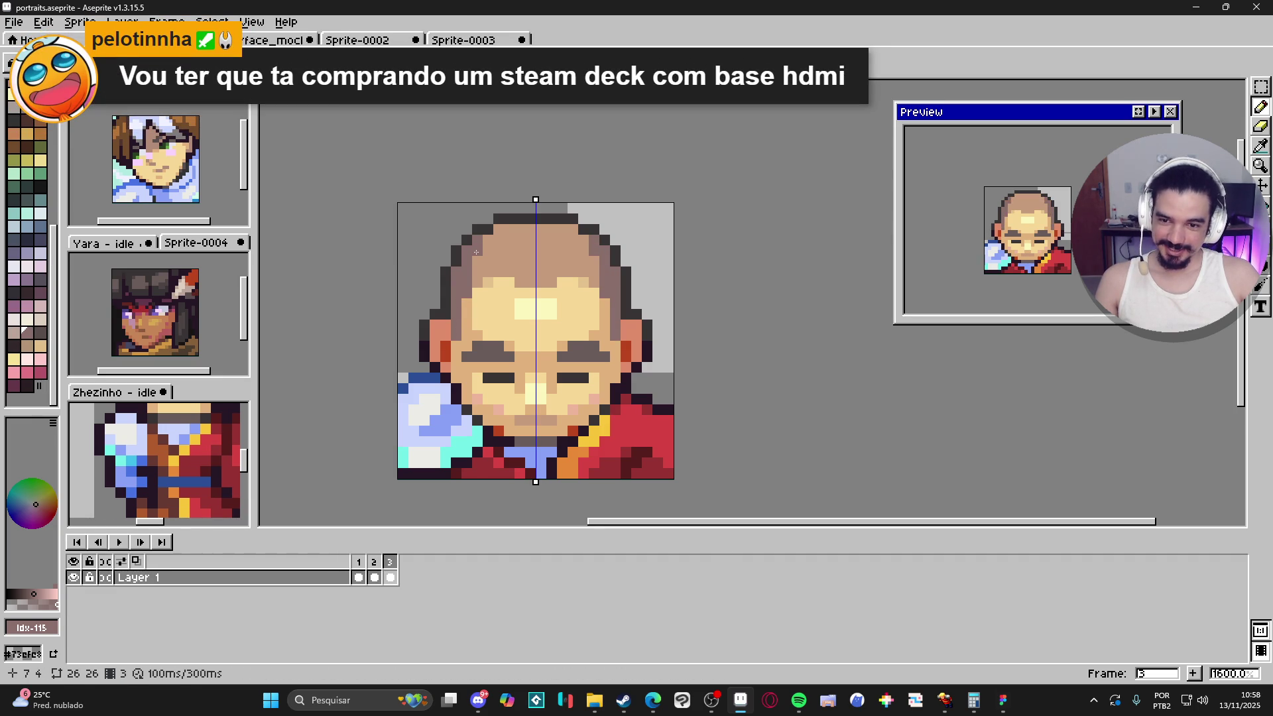
left_click(499, 229)
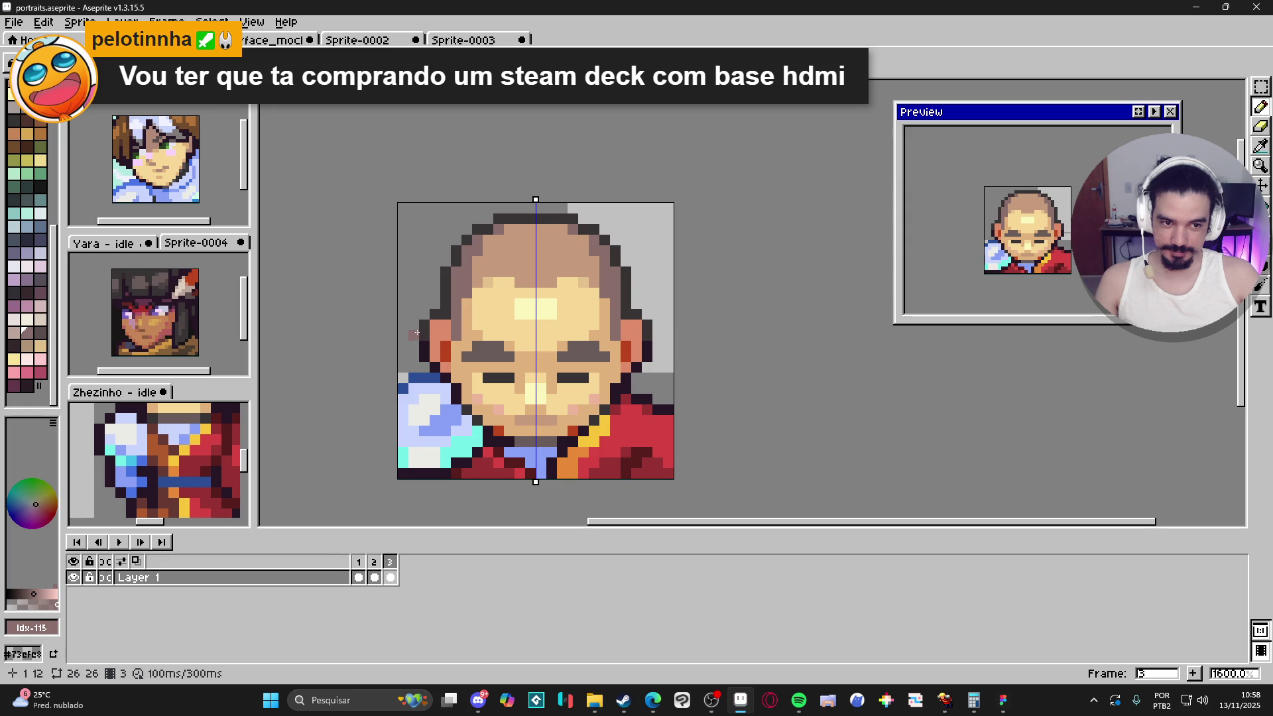
Step: Pick light skin #e4c18c and zoom and pan the side view to show the full Zhezinho sprite
left_click(521, 281, "alt")
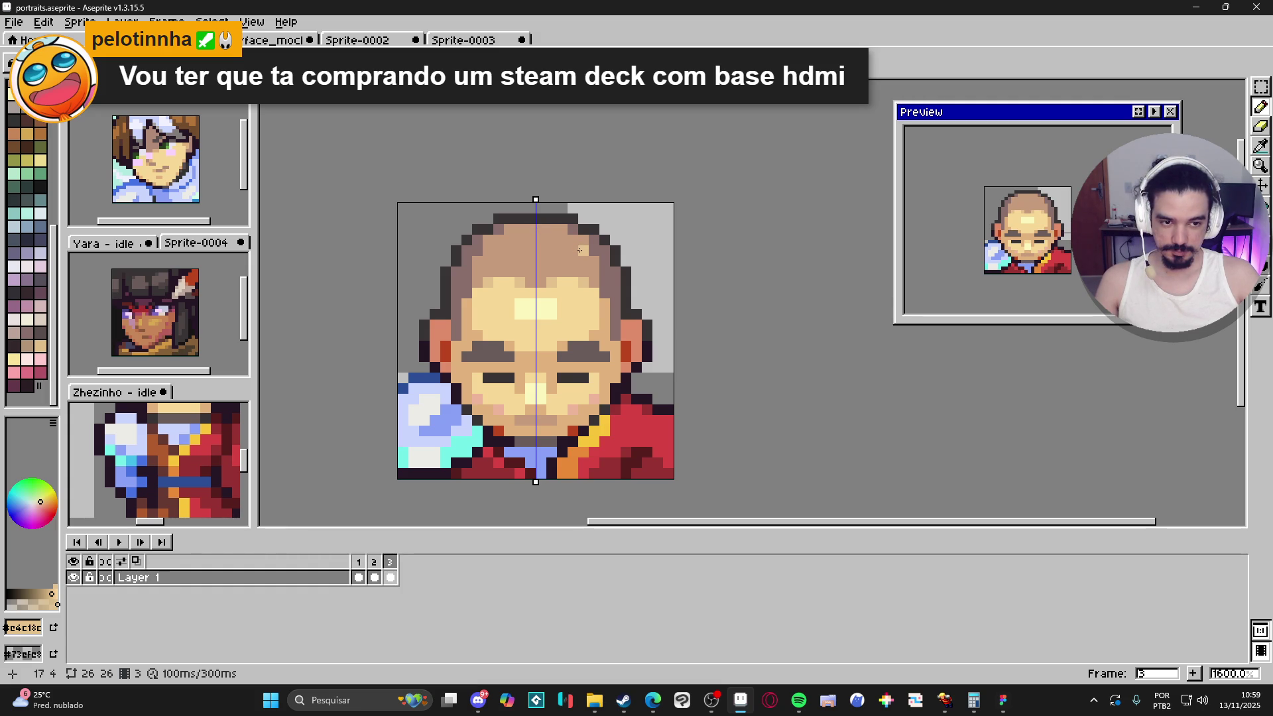
scroll(495, 393, "up", 2)
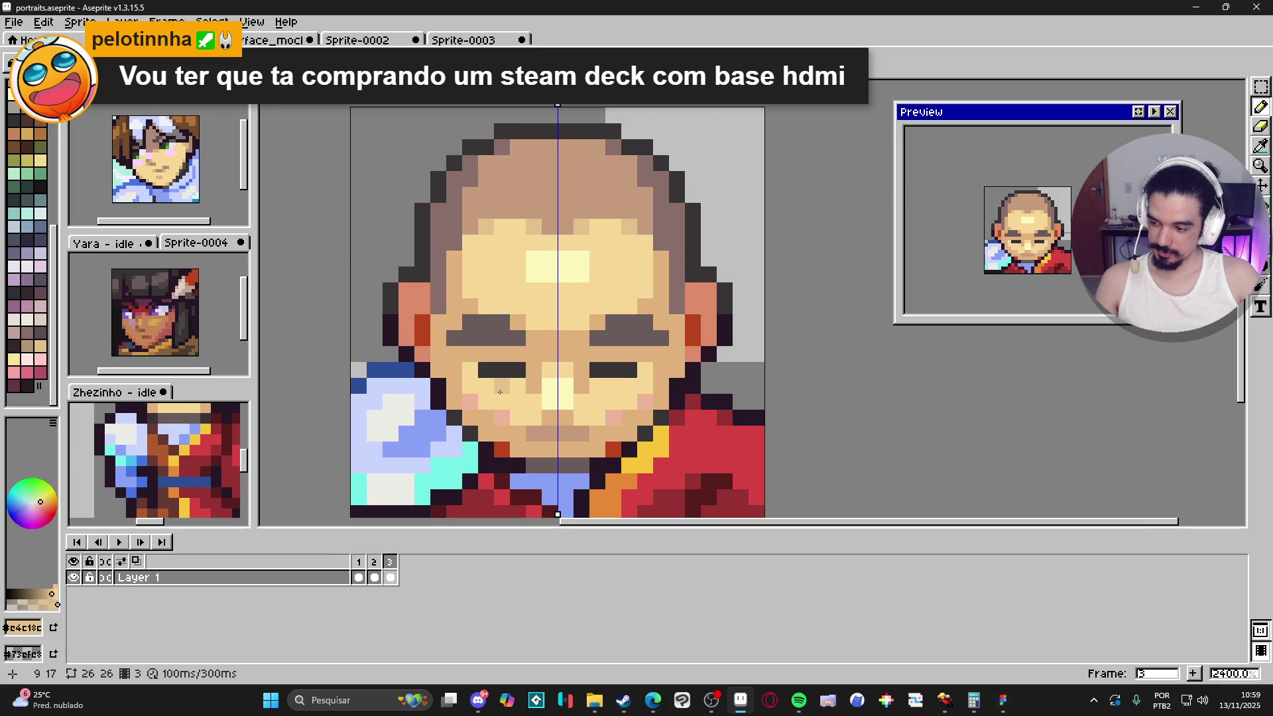
scroll(502, 391, "down", 3)
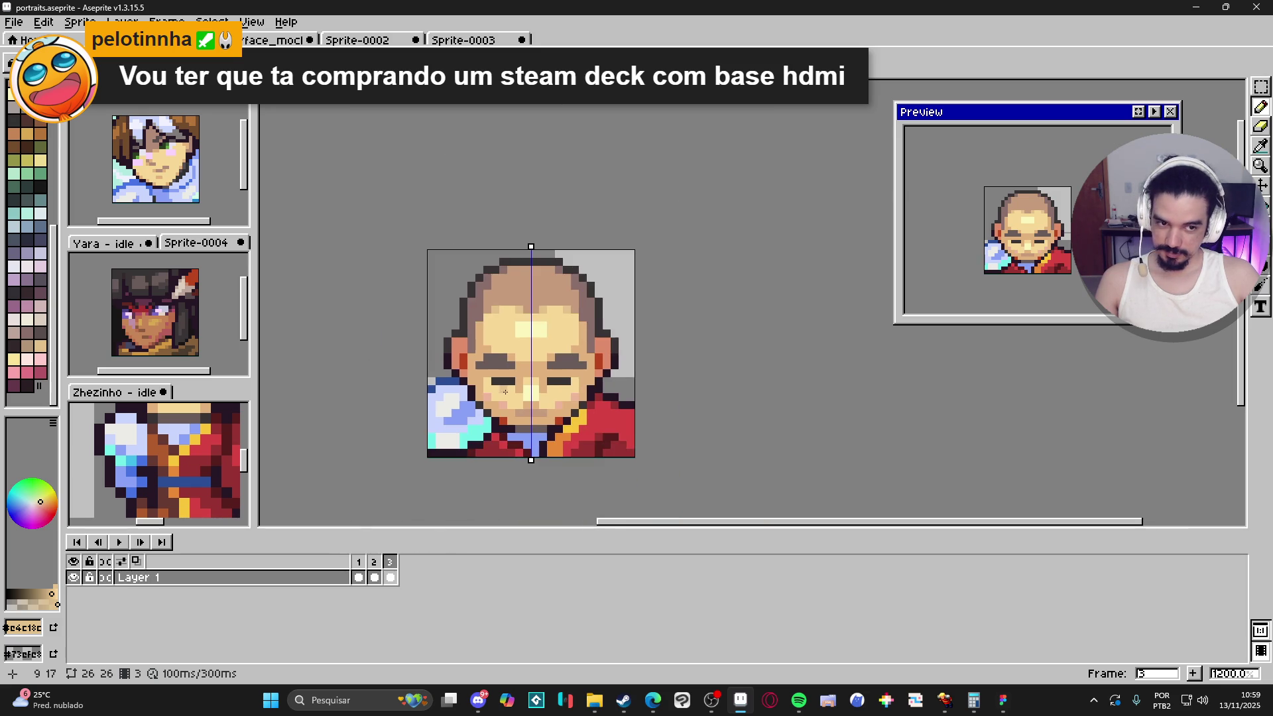
left_click_drag(513, 388, 537, 385)
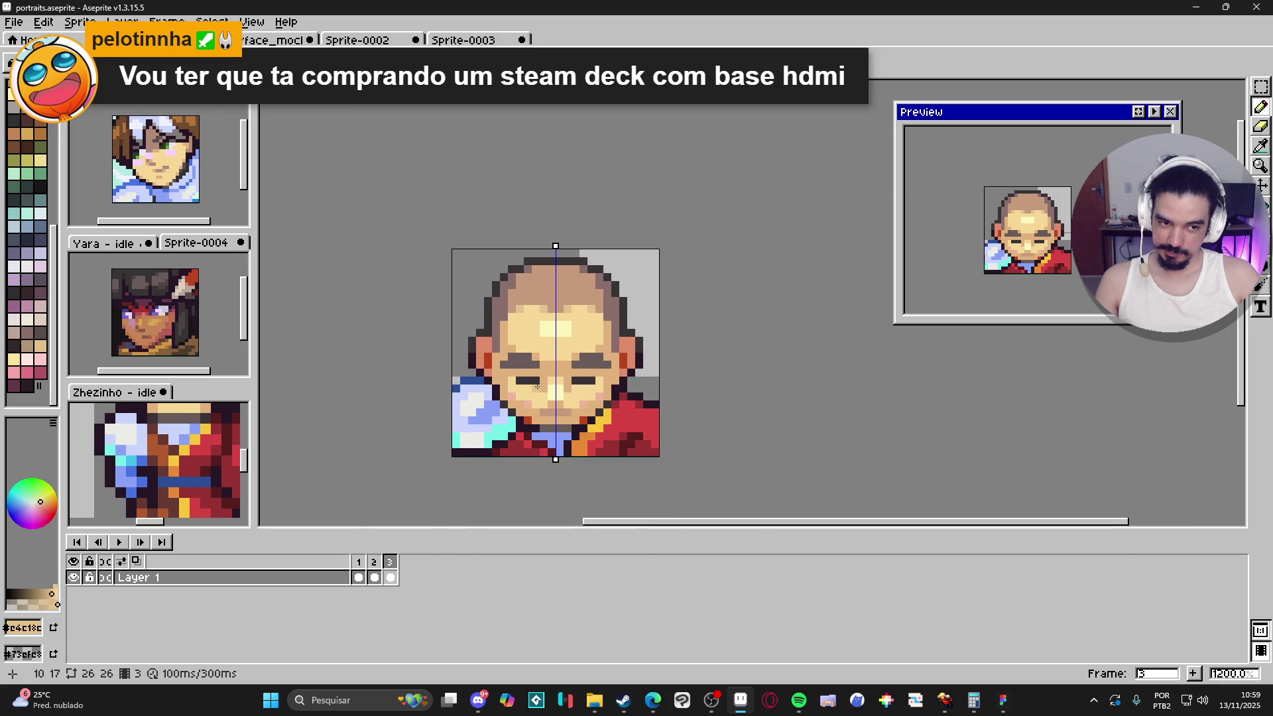
scroll(203, 470, "down", 1)
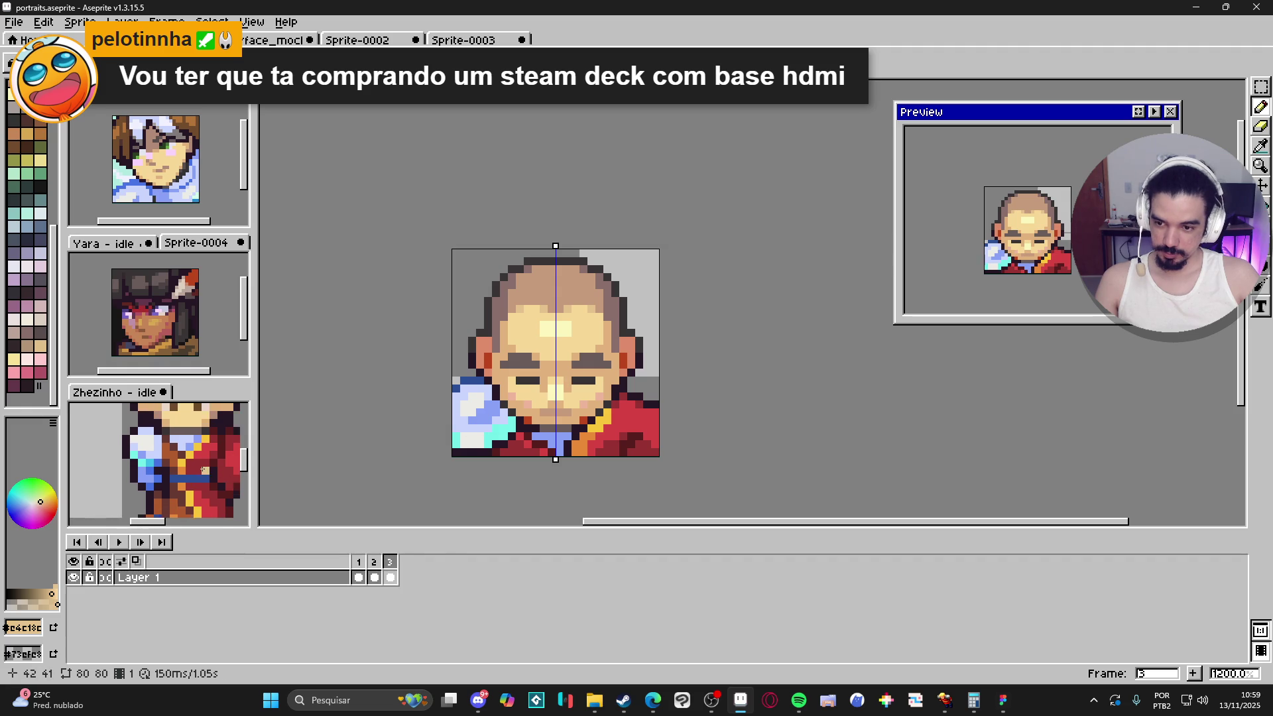
scroll(203, 471, "down", 2)
left_click_drag(628, 398, 640, 396)
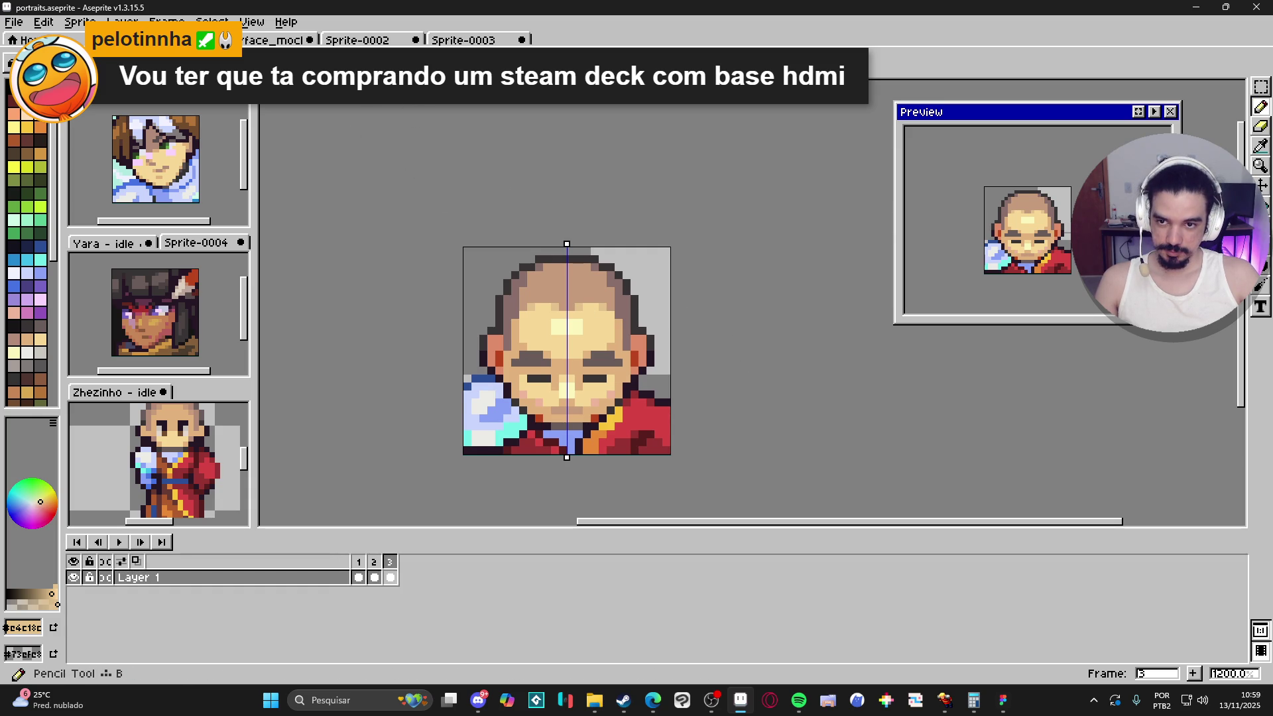
Step: Select the upper half of the head and move it up one pixel and right one pixel
key("v")
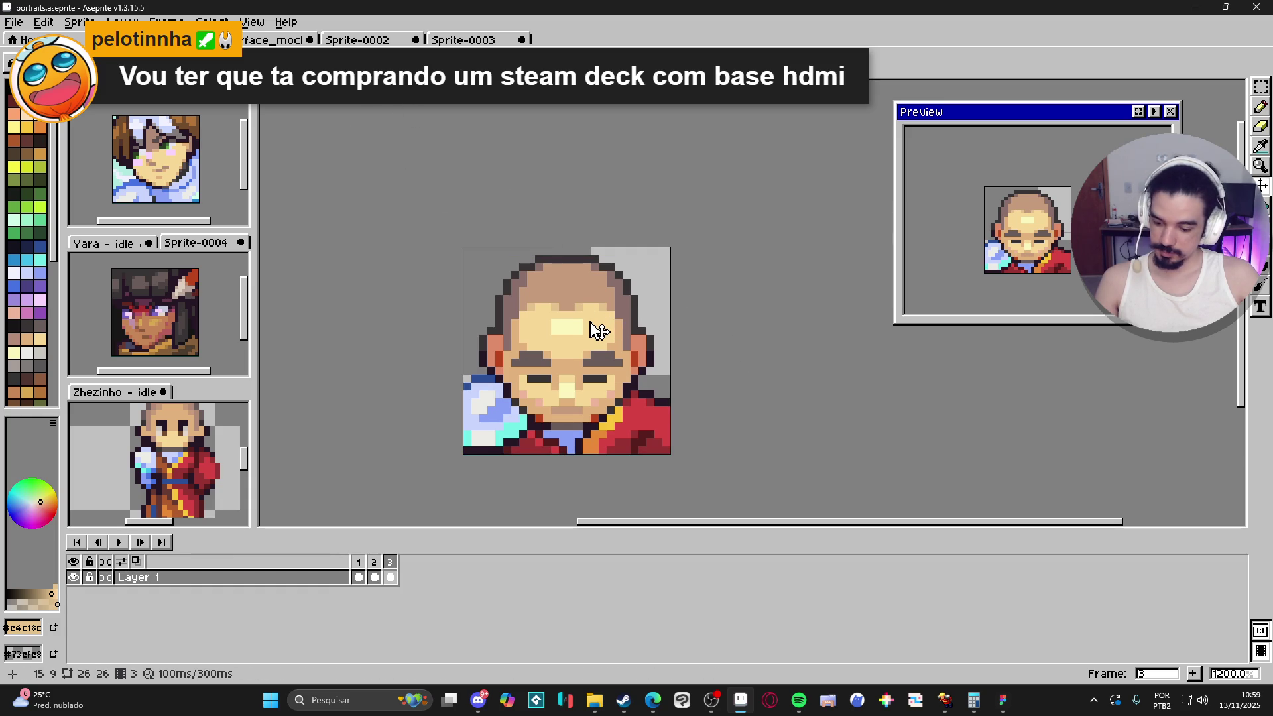
key("m")
mouse_move(455, 224)
left_mouse_down()
mouse_move(749, 298)
mouse_move(754, 368)
left_mouse_up()
left_click_drag(654, 332, 647, 325)
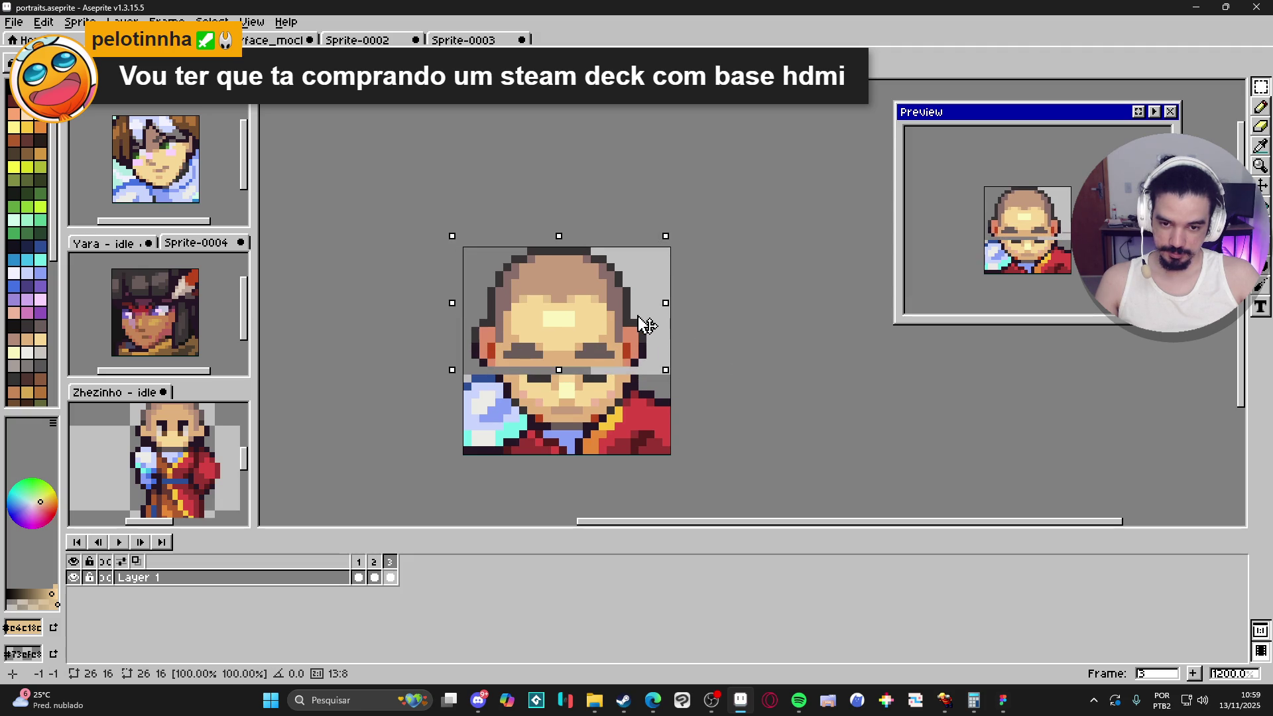
key("Right")
key("ctrl+d")
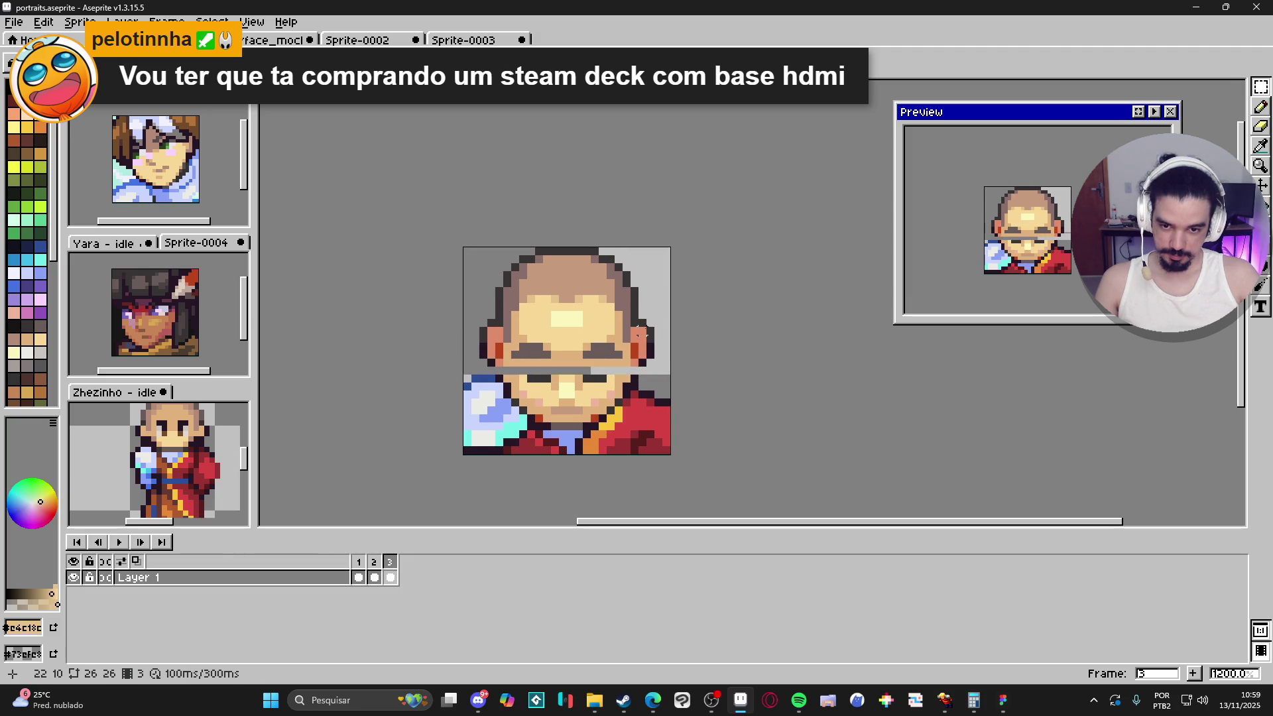
Step: Fill the gap left across the face with eyedropped skin tone
key("i")
left_click(634, 368)
key("b")
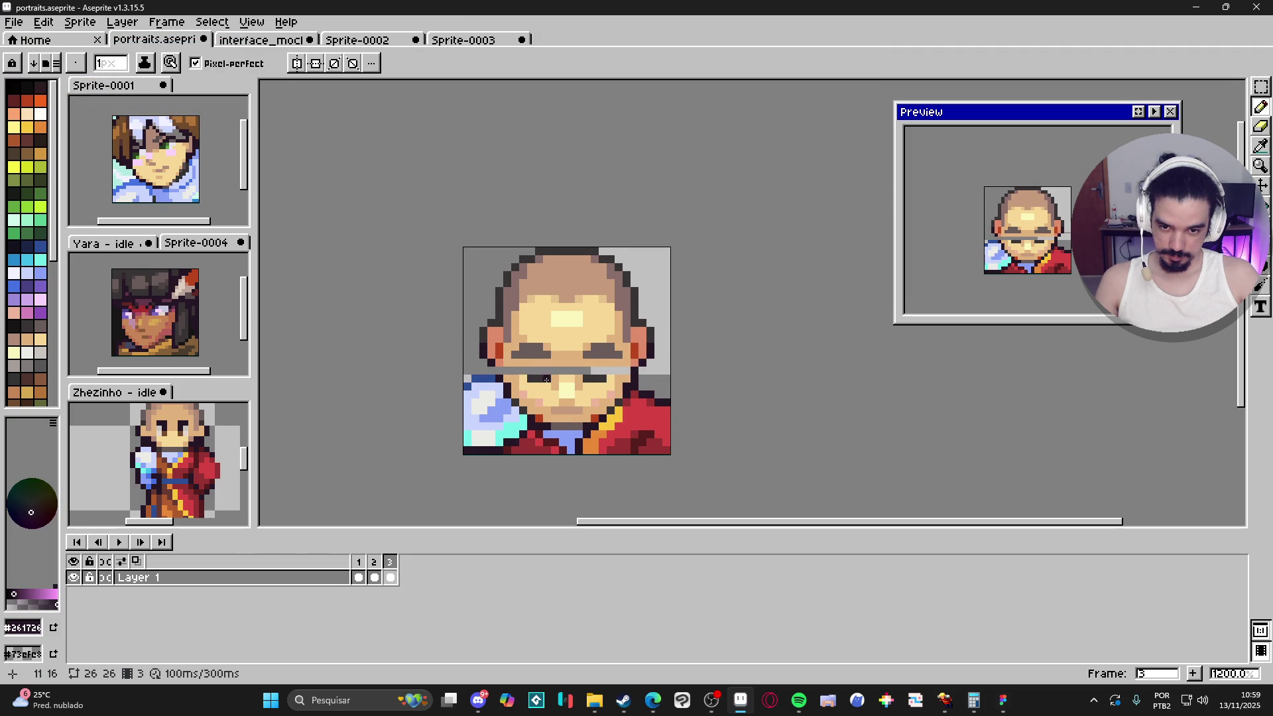
key("i")
left_click(505, 371)
key("b")
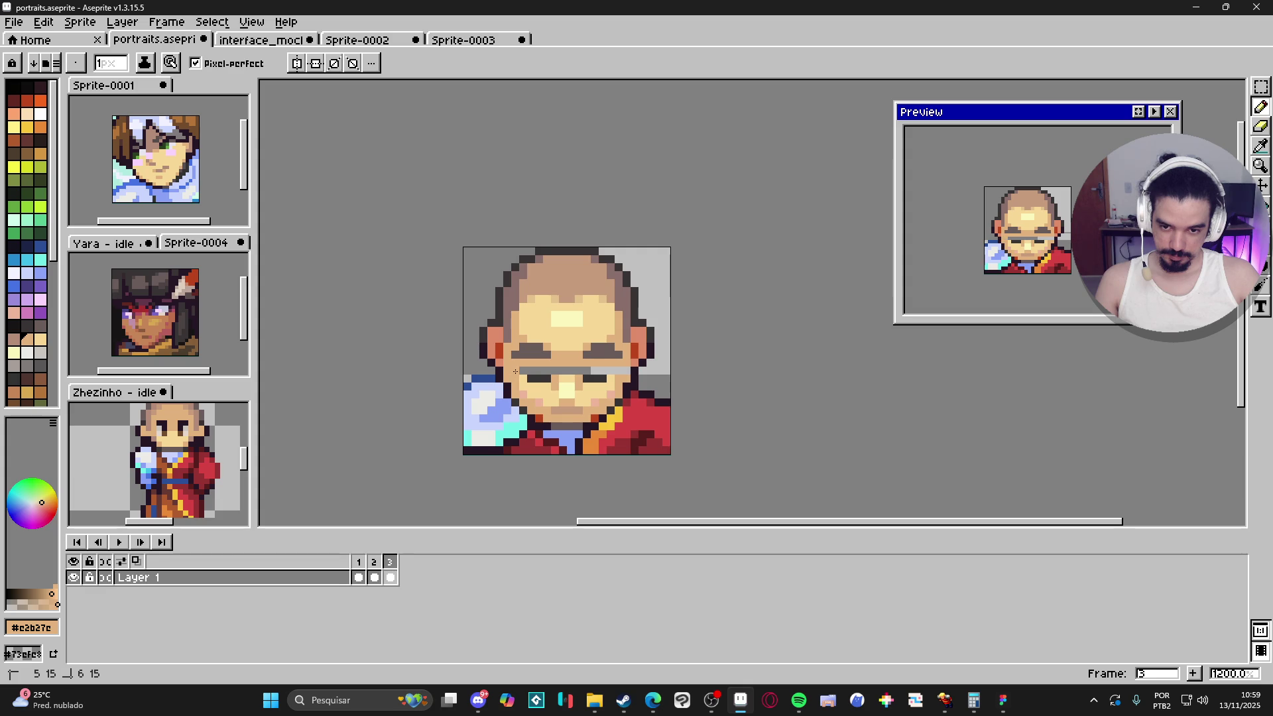
left_click(626, 372, "shift")
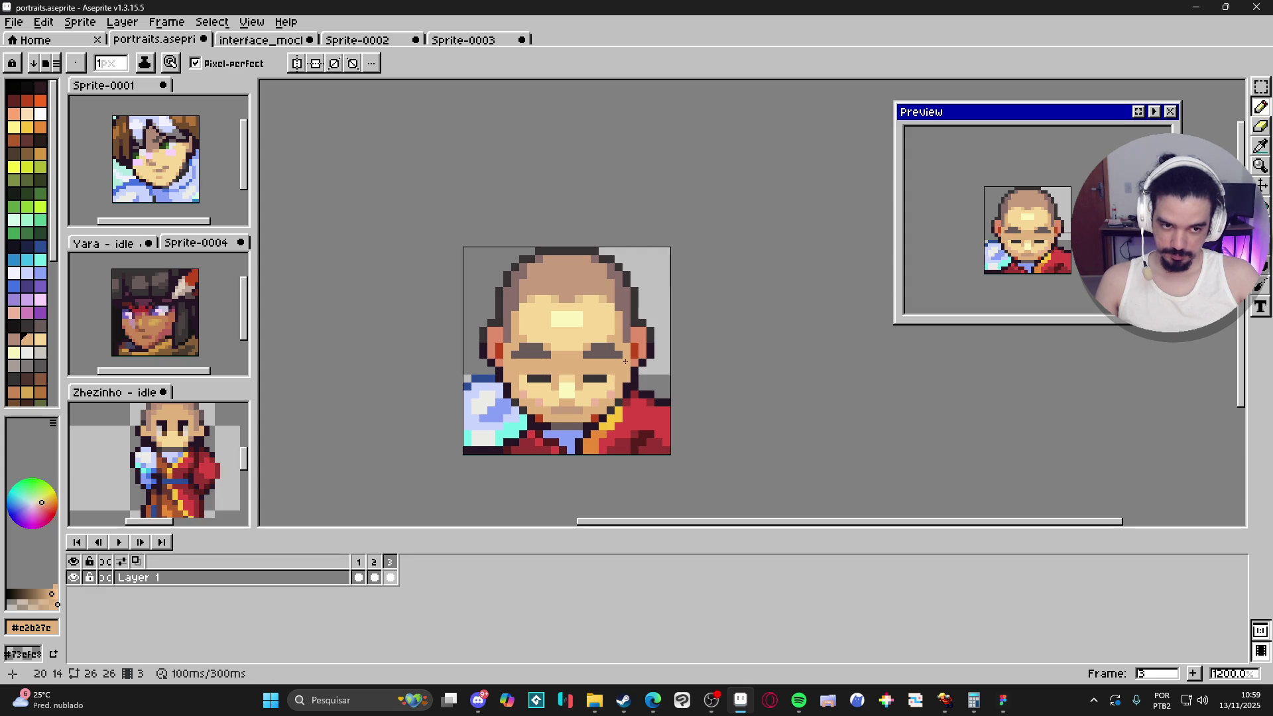
Step: Select the mouth rows and lift them up one pixel
key("v")
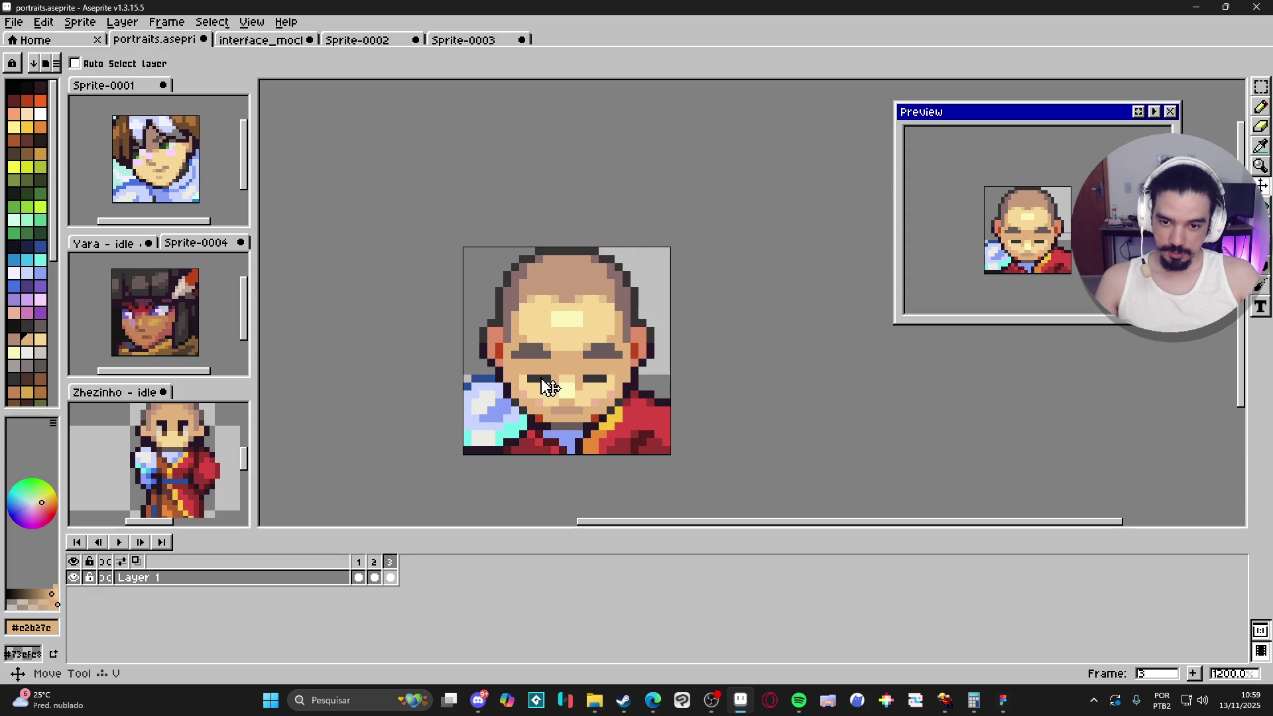
key("m")
mouse_move(530, 378)
left_mouse_down()
mouse_move(601, 378)
mouse_move(603, 392)
left_mouse_up()
key("ctrl+v")
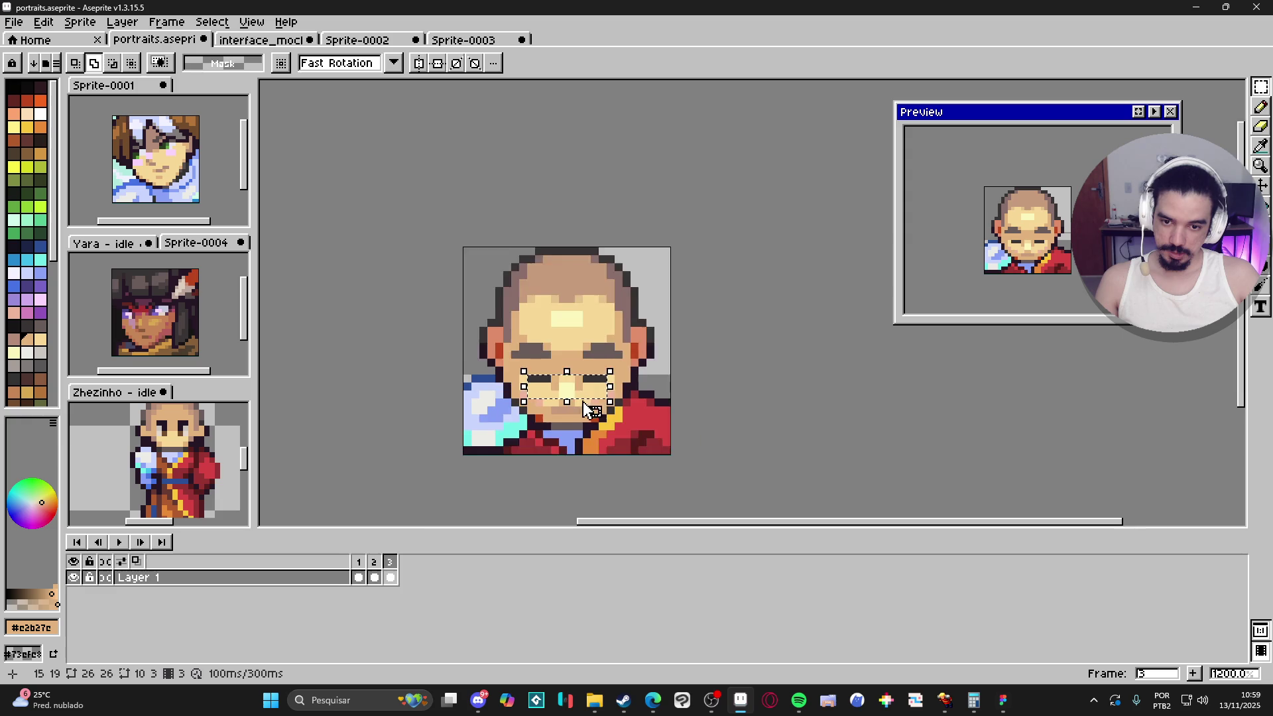
scroll(574, 399, "up", 1)
mouse_move(591, 404)
left_mouse_down()
mouse_move(574, 370)
mouse_move(608, 391)
mouse_move(575, 403)
mouse_move(503, 395)
mouse_move(534, 418)
mouse_move(577, 421)
mouse_move(560, 428)
mouse_move(562, 416)
left_mouse_up()
key("ctrl+d")
Step: Cover the leftover grey pixels beside the mouth with light skin and commit the adjustment
key("b")
left_click(622, 383, "alt")
left_click(480, 387)
left_click(524, 413)
key("m")
scroll(558, 425, "up", 2)
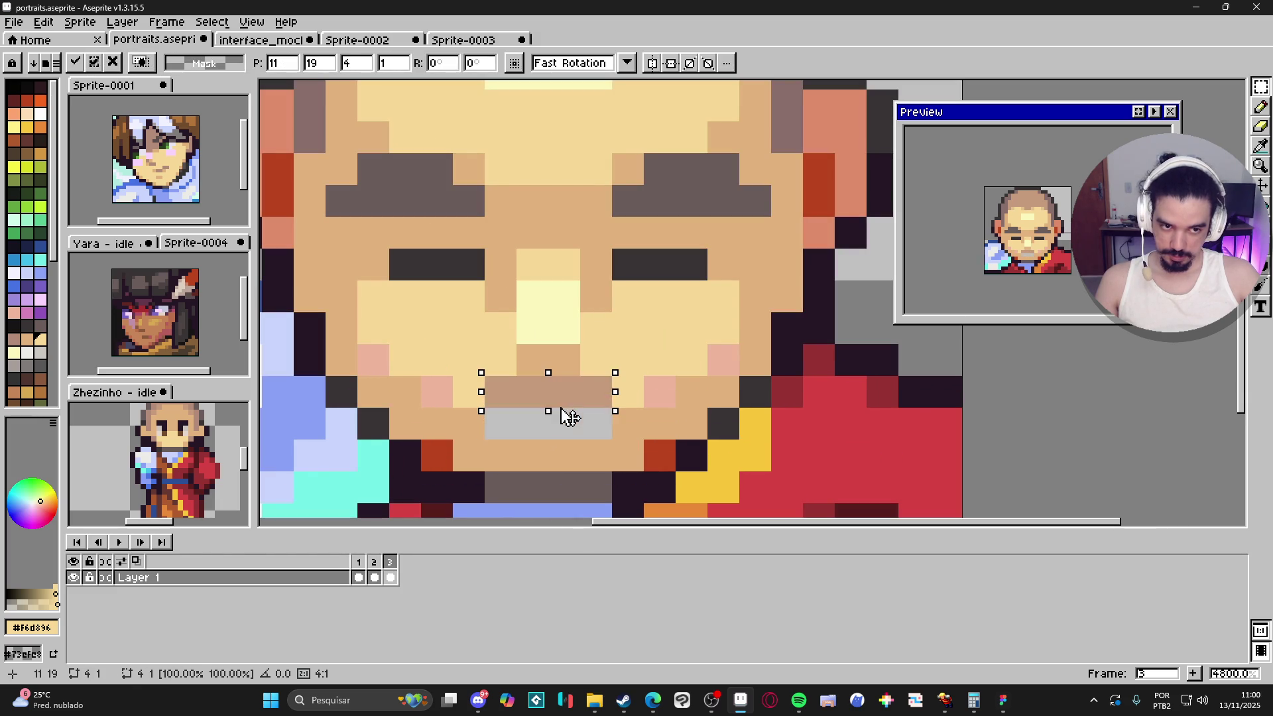
key("Return")
key("b")
scroll(584, 424, "down", 4)
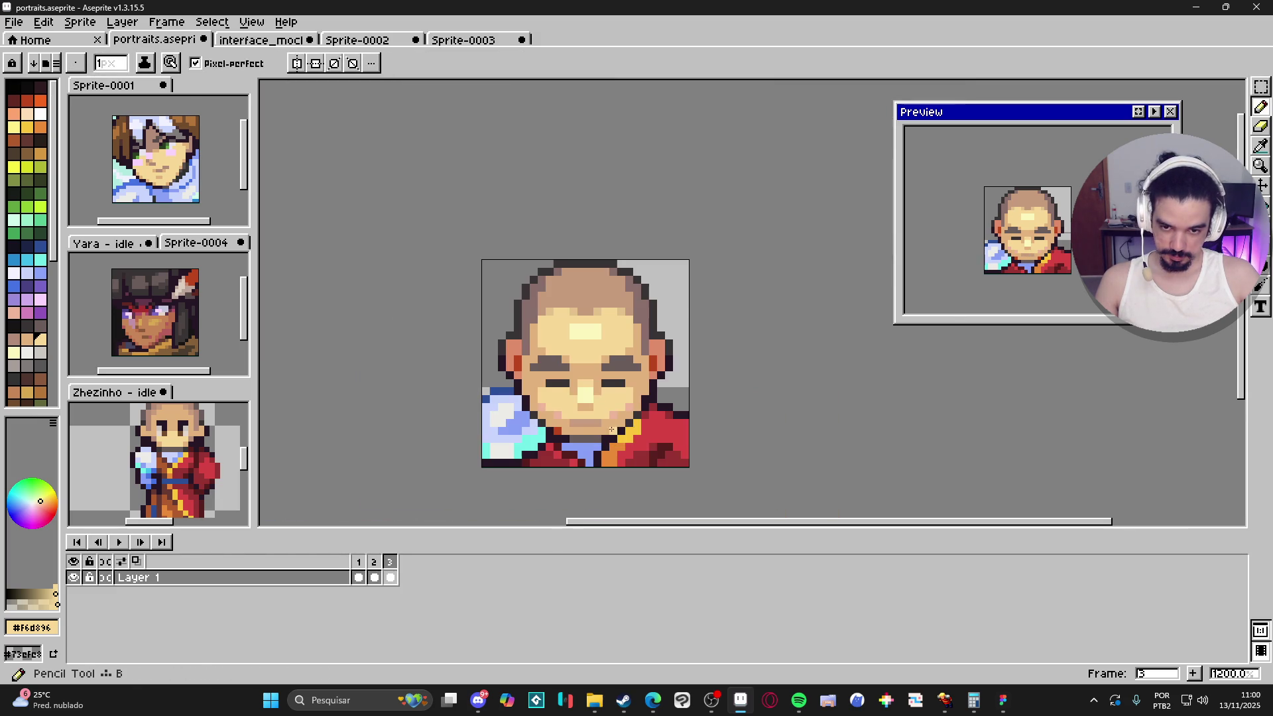
Step: Repaint the mouth's left pixel and a chin pixel in shadow skin tone #c69b7b
scroll(627, 435, "up", 1)
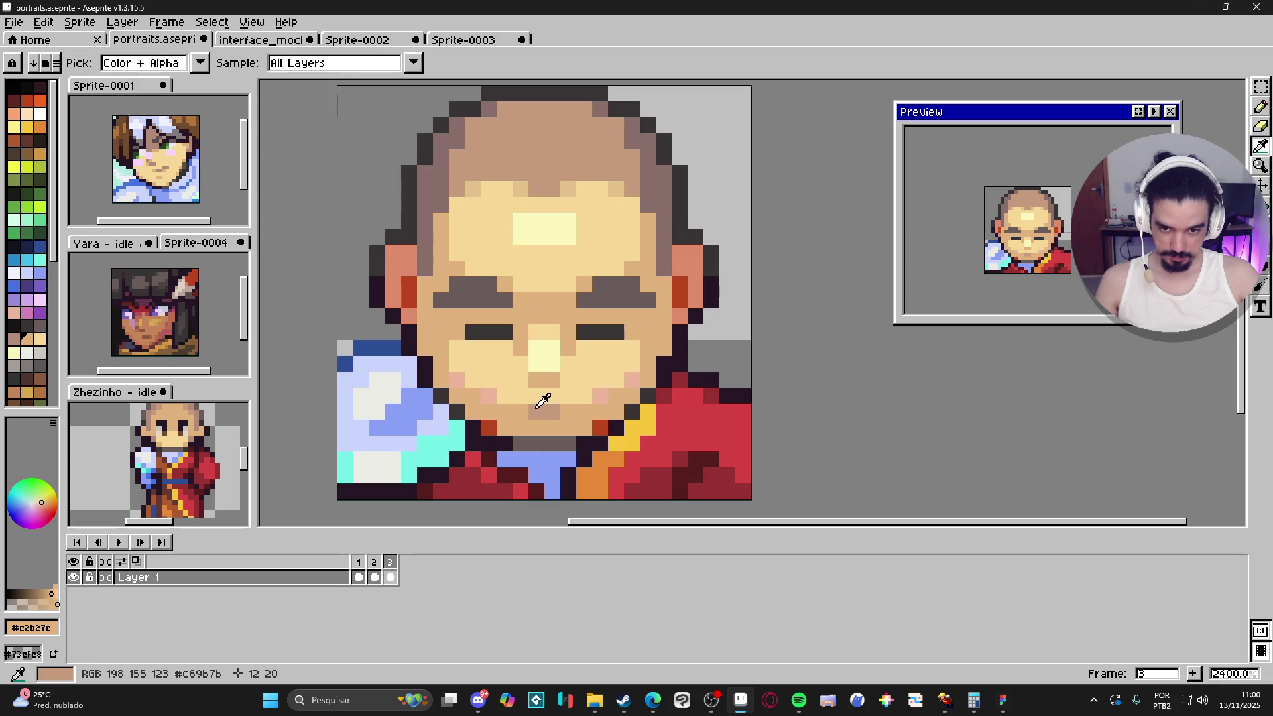
left_click(545, 411, "alt")
left_click(521, 411)
left_click(578, 448)
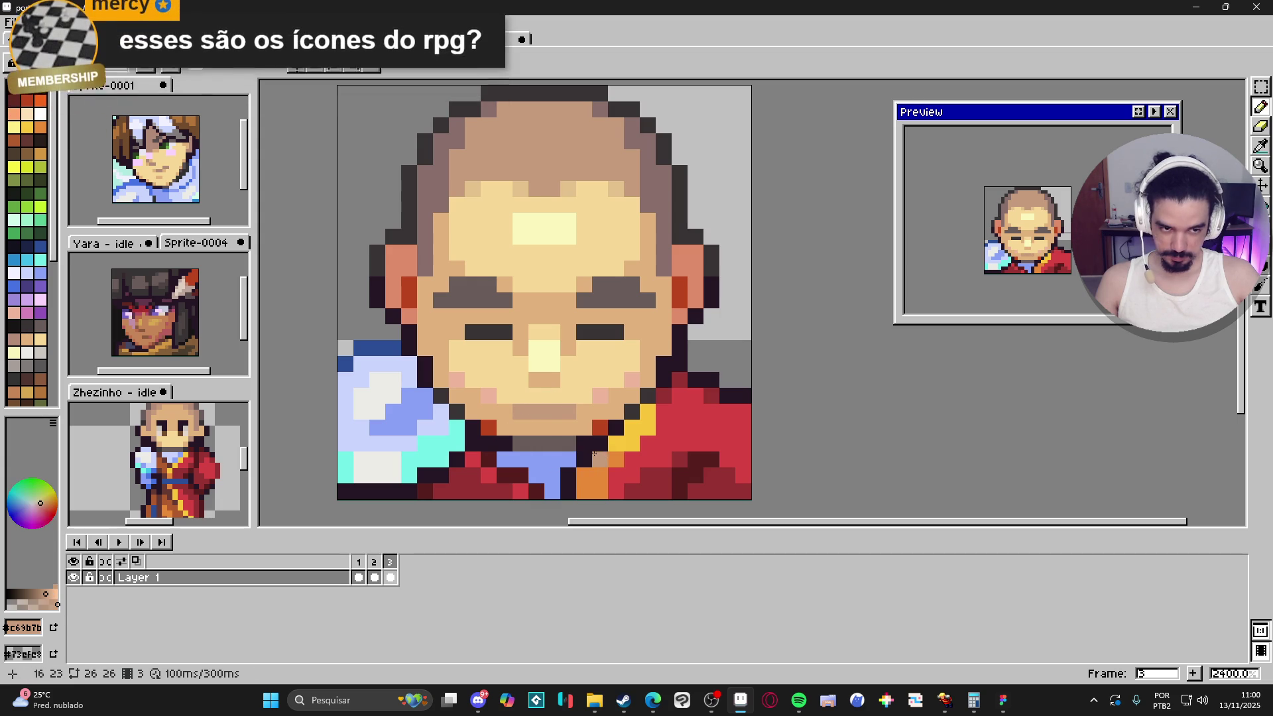
scroll(645, 437, "down", 1)
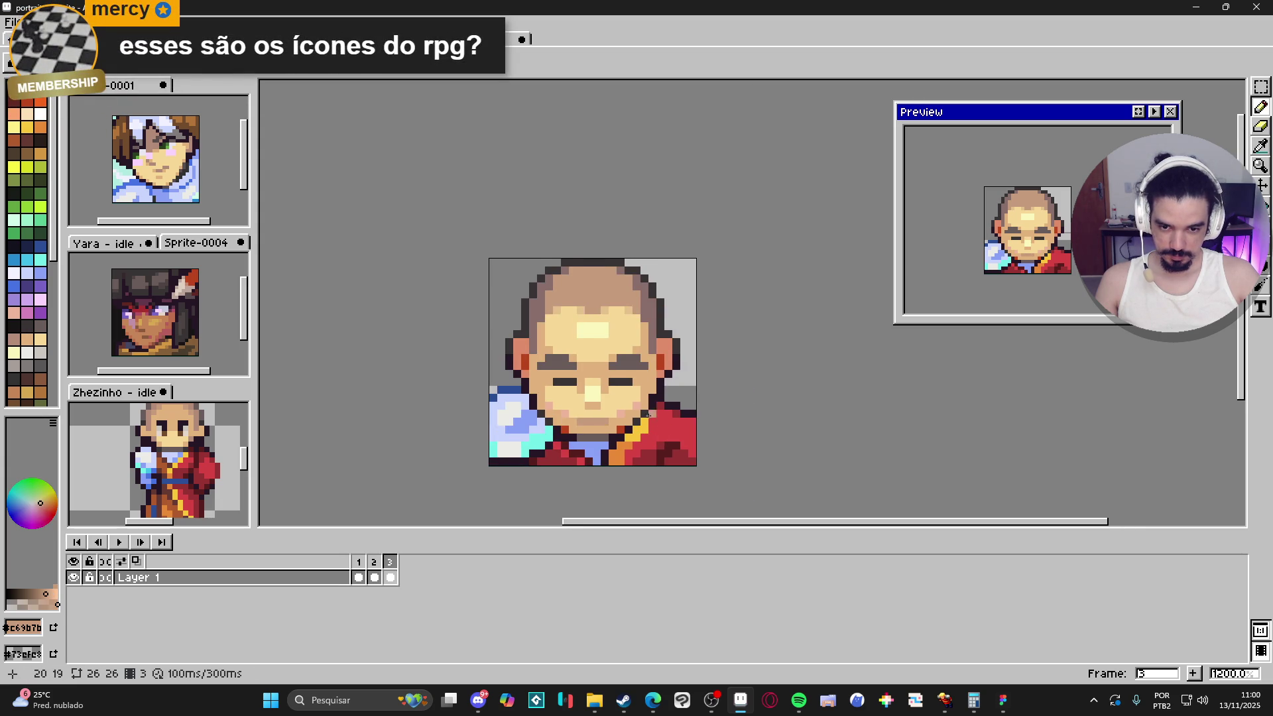
scroll(645, 437, "up", 1)
left_click(644, 405, "alt")
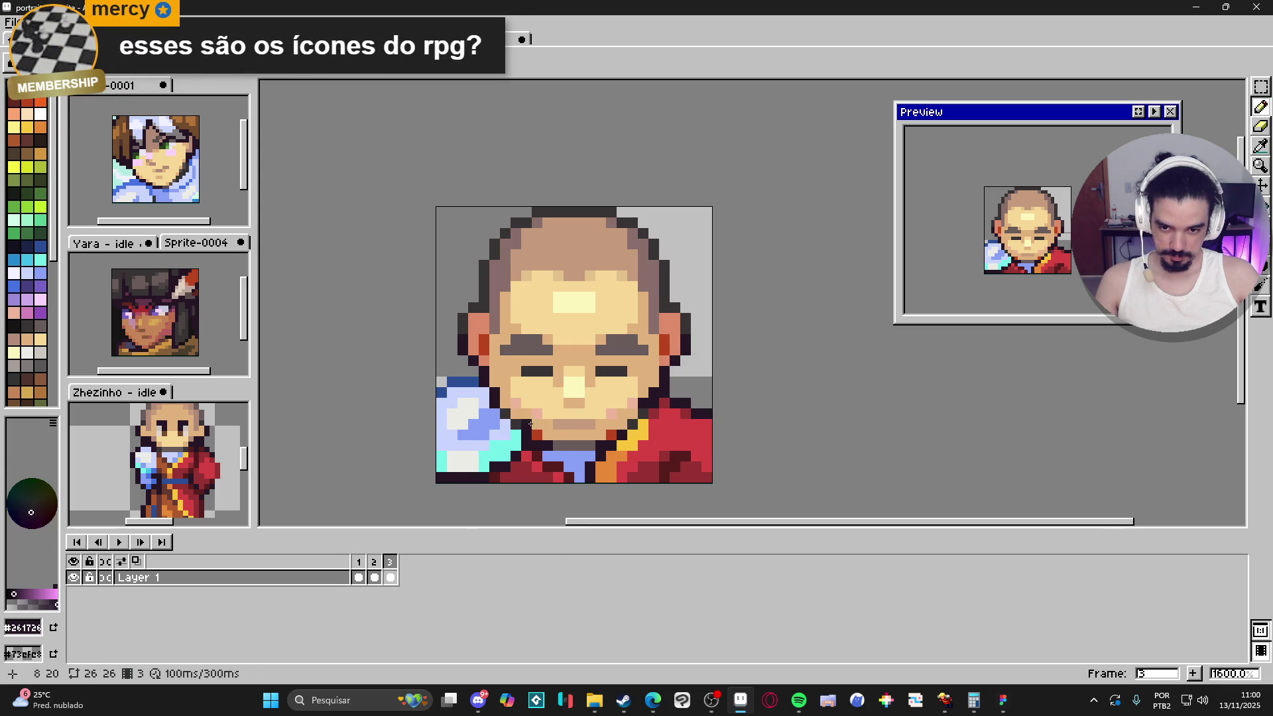
scroll(629, 431, "down", 2)
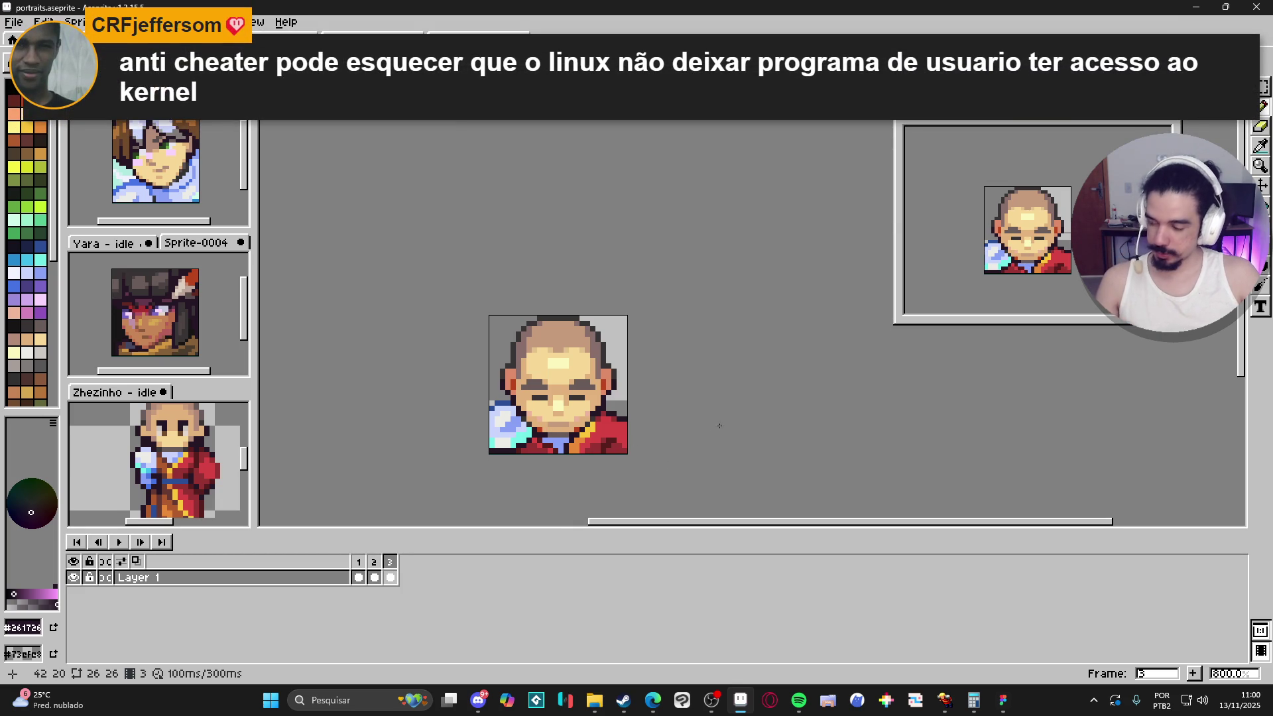
mouse_move(680, 394)
left_mouse_down()
mouse_move(700, 383)
mouse_move(640, 406)
left_mouse_up()
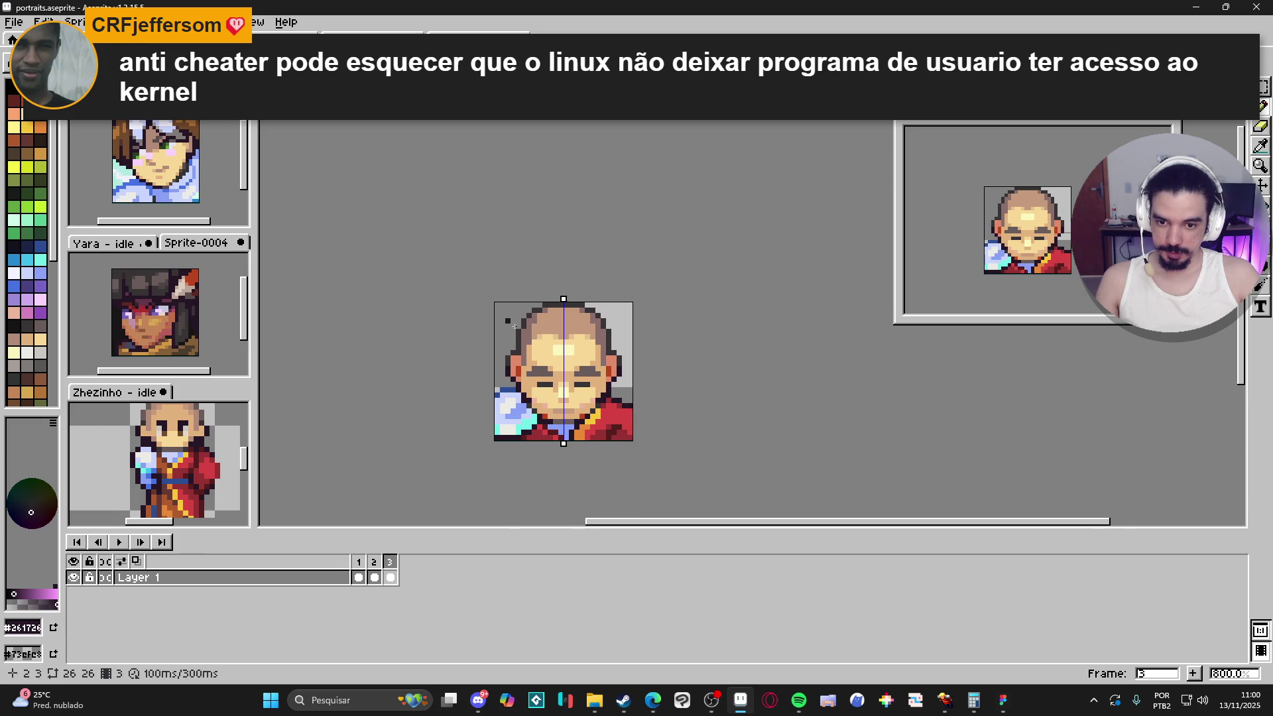
Step: Place a light-blue #c9d4fd pixel at the neck's right edge beside the collar, keeping symmetry on
scroll(543, 383, "up", 3)
left_click(493, 417, "alt")
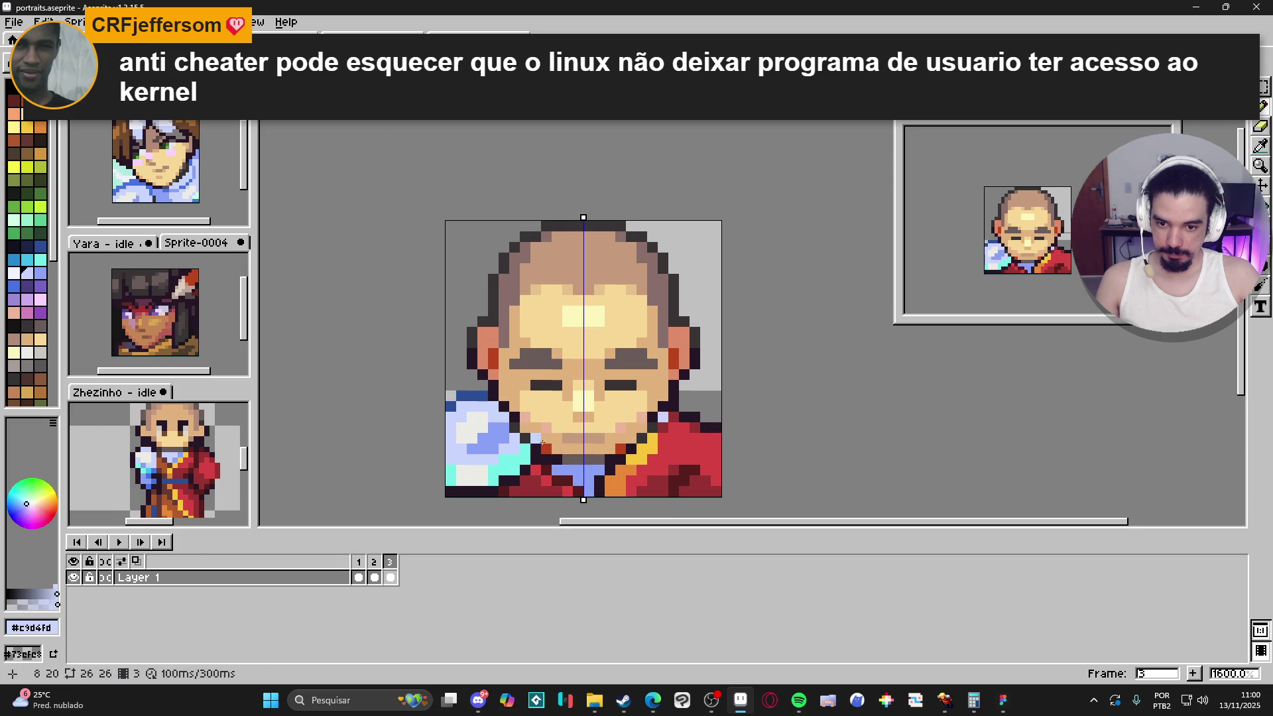
key("ctrl+z")
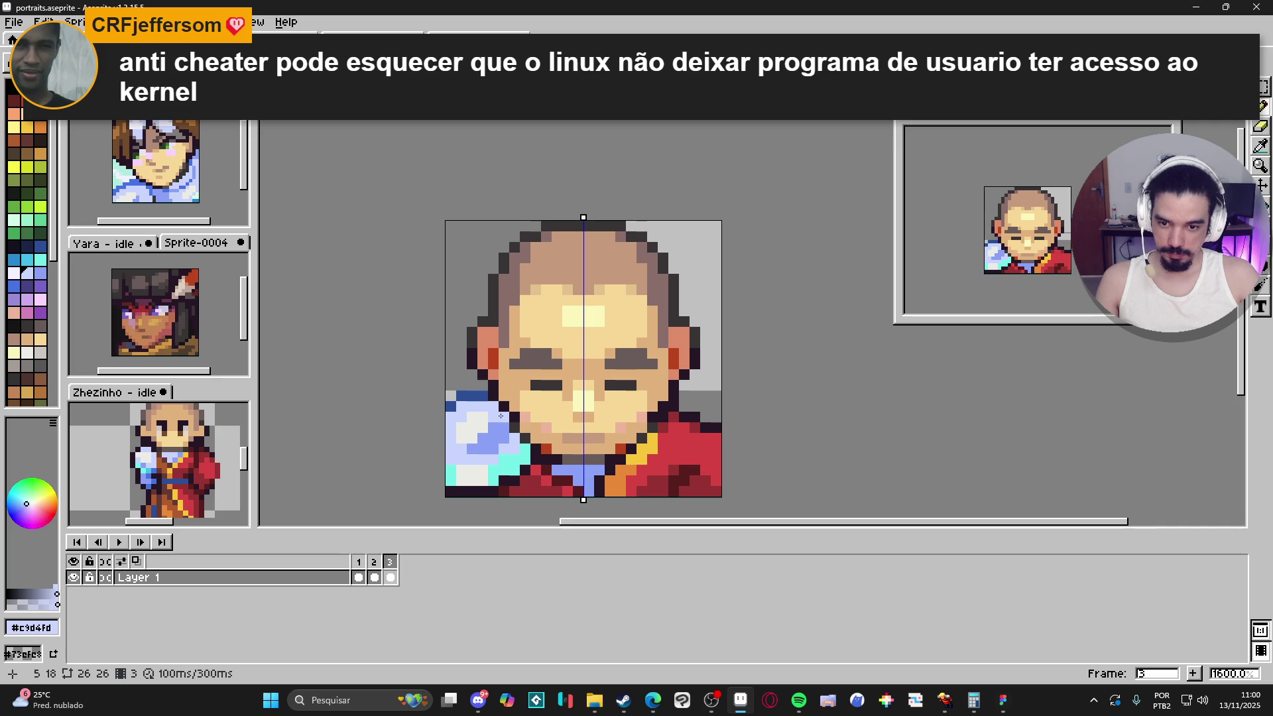
left_click(500, 415)
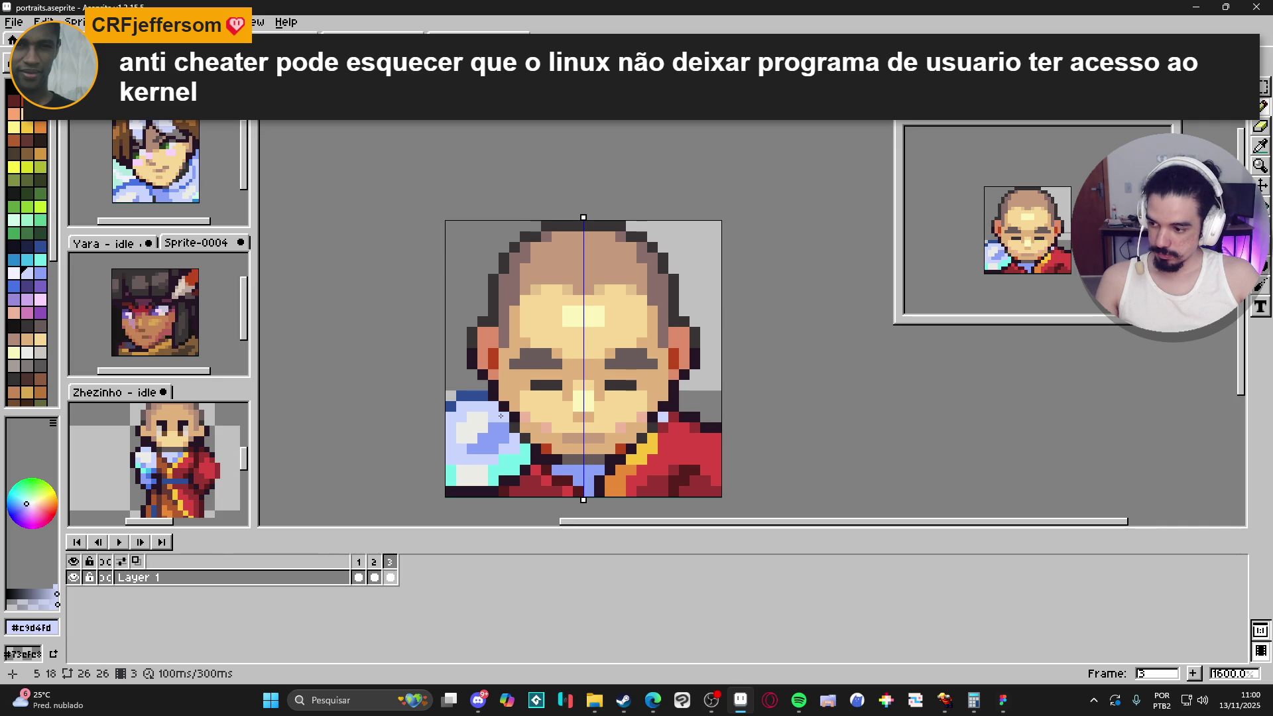
left_click(493, 396, "alt")
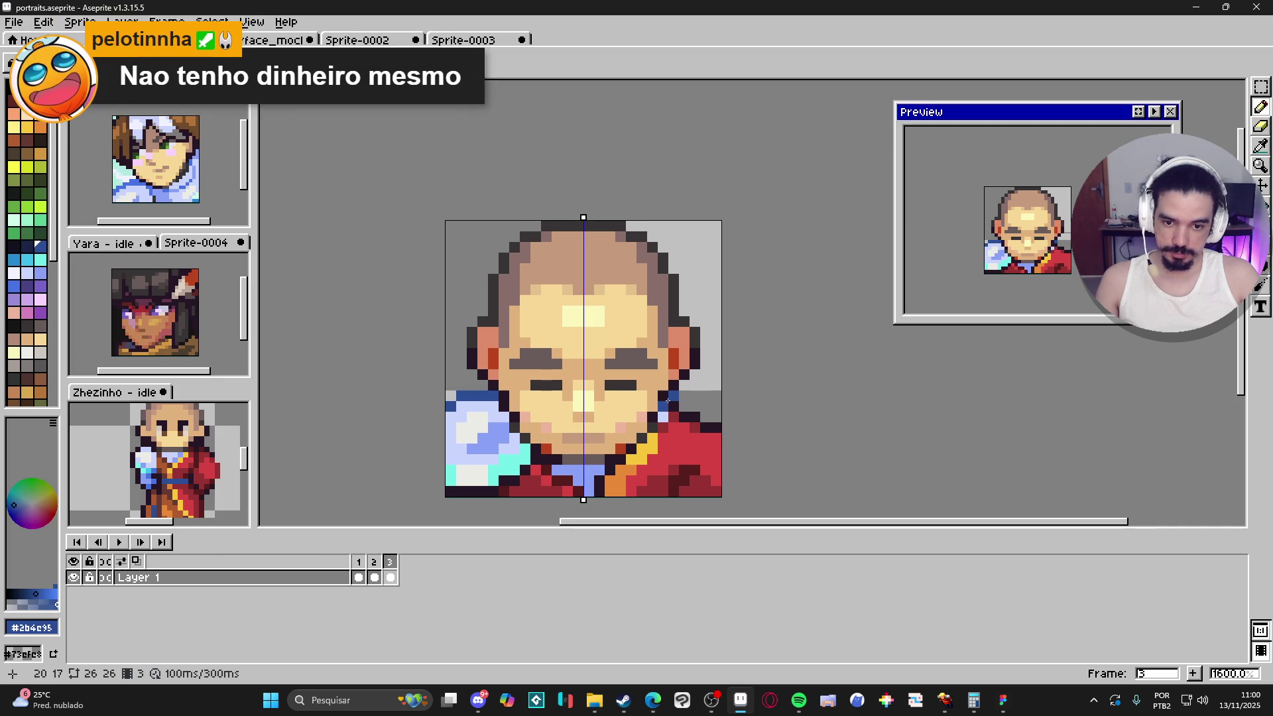
key("e")
key("alt+shift+s")
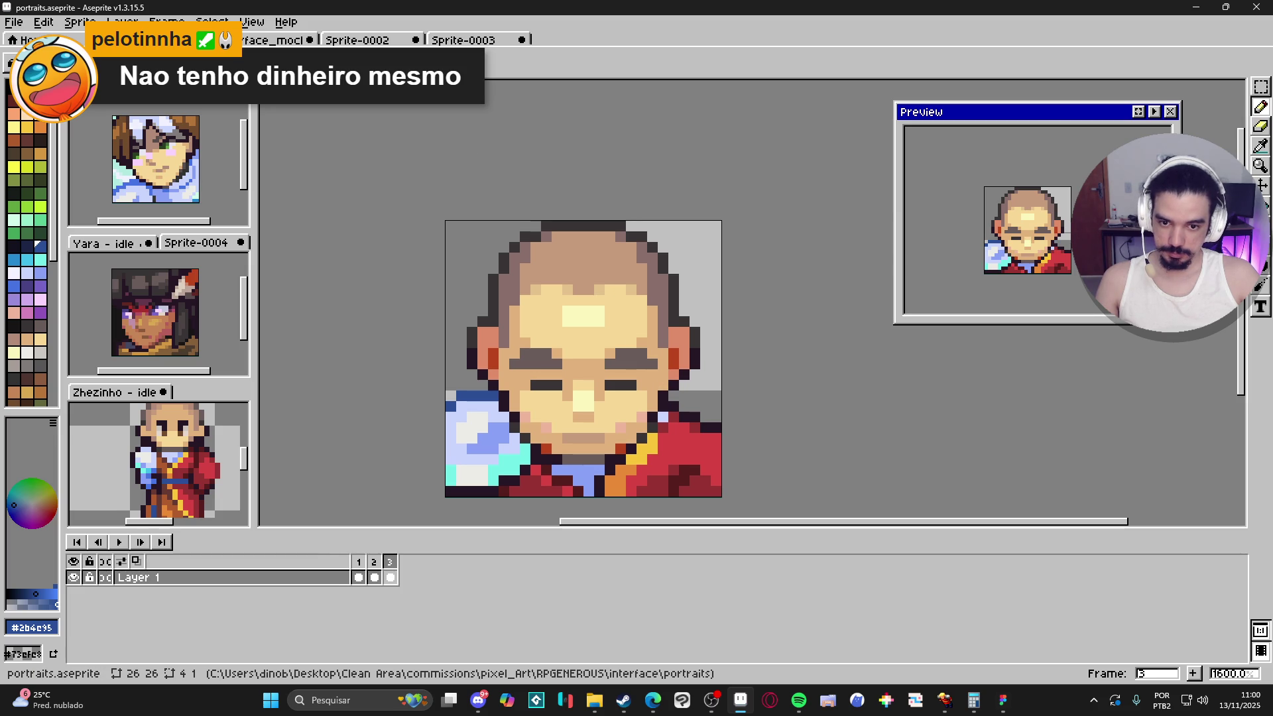
key("alt+shift+s")
key("b")
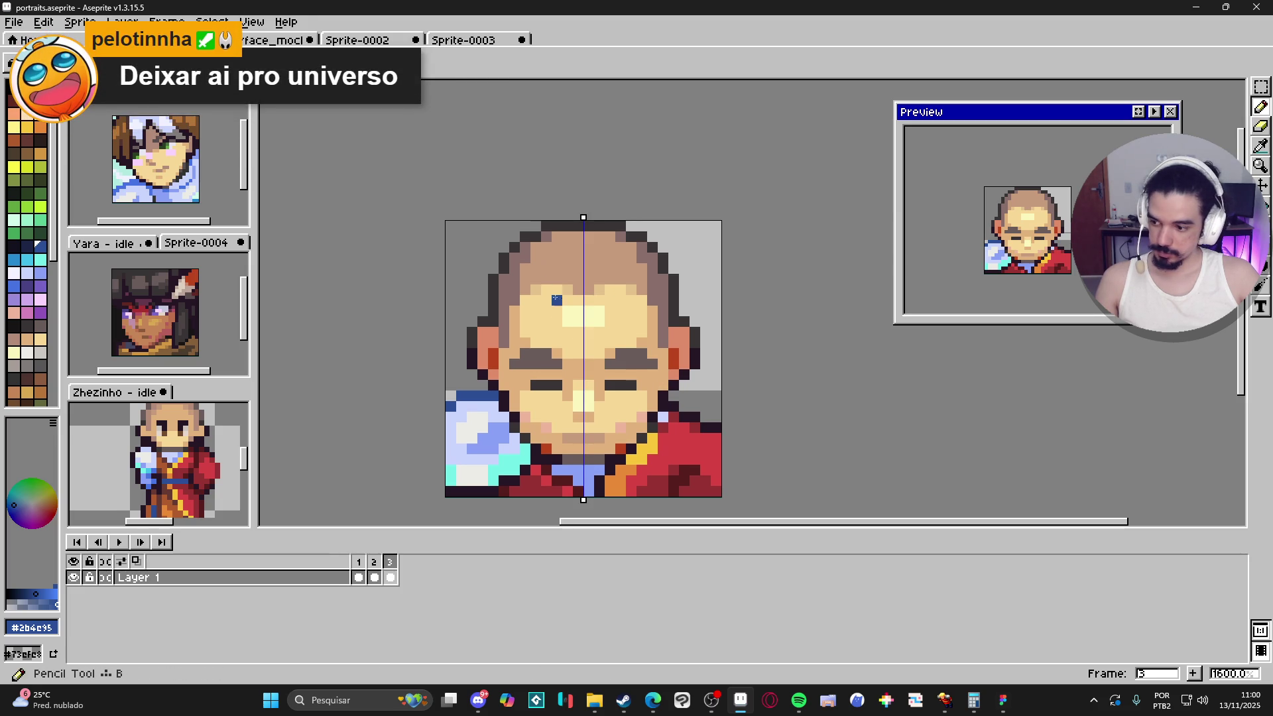
left_click_drag(644, 396, 650, 393)
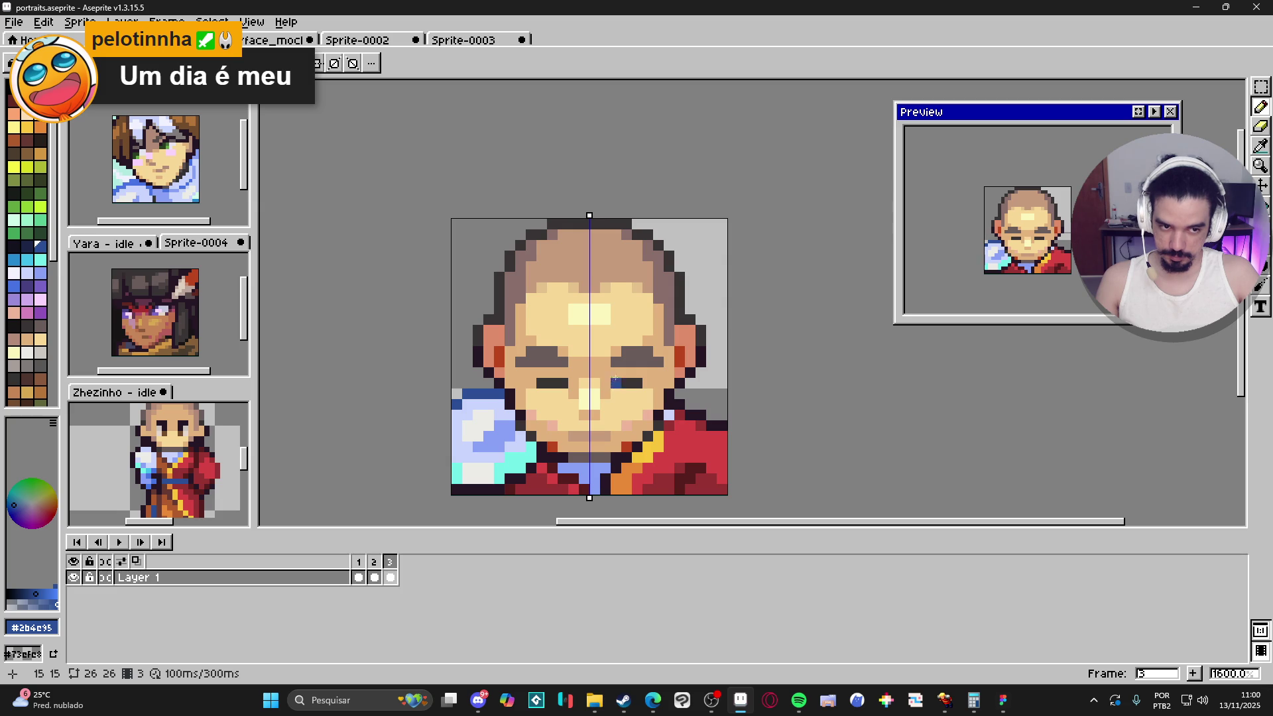
scroll(610, 394, "down", 1)
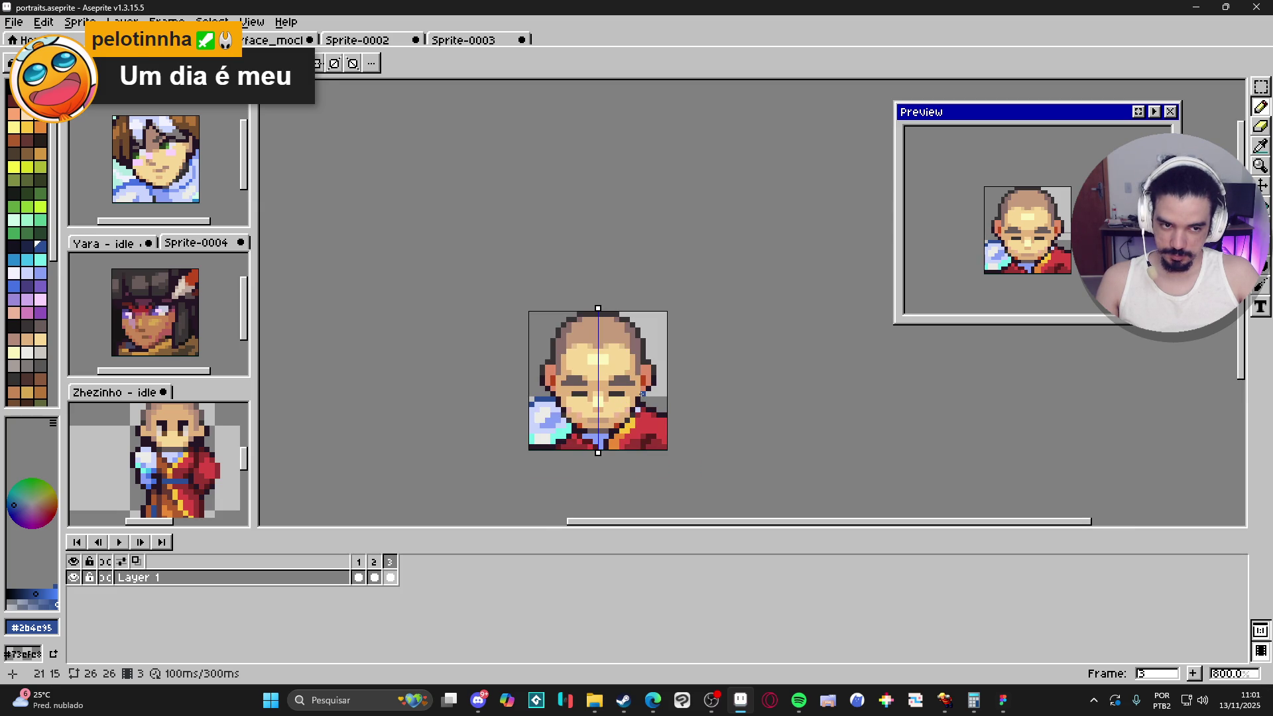
scroll(583, 411, "up", 2)
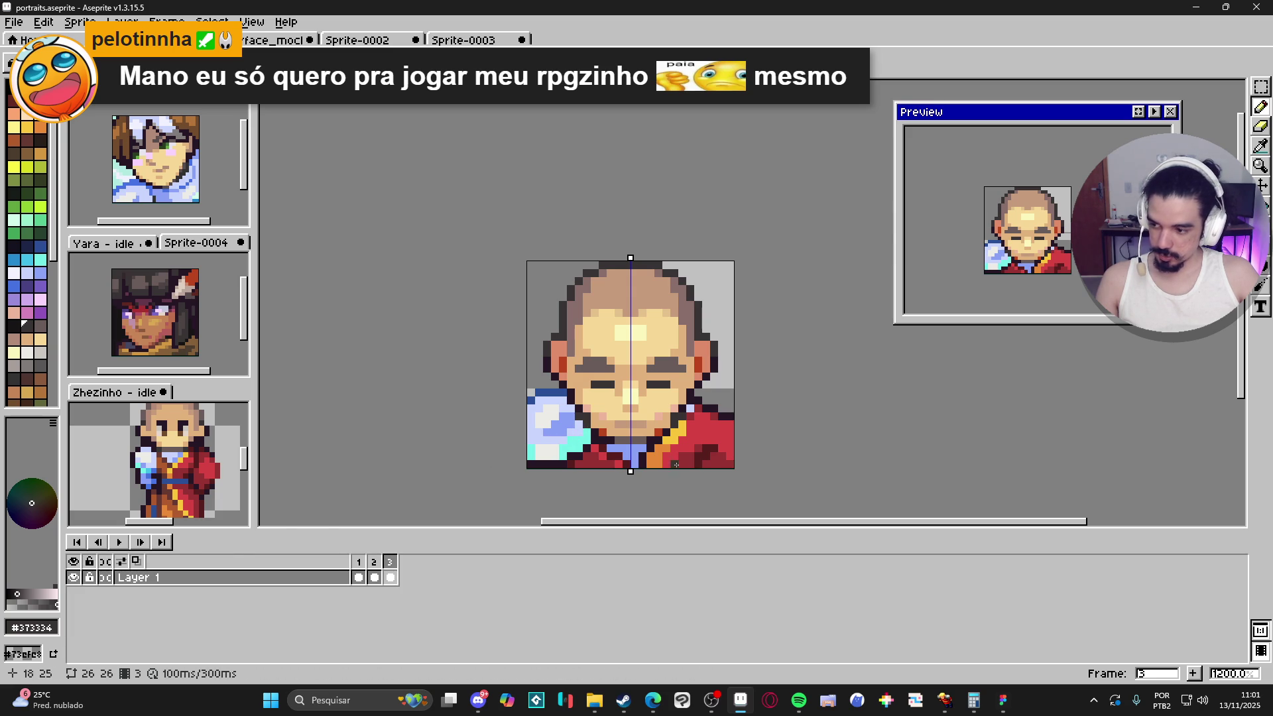
Step: Eyedrop the dark outline colour and paint a mirrored dark pixel at the chin's edge
scroll(590, 445, "up", 1)
left_click(587, 422, "alt")
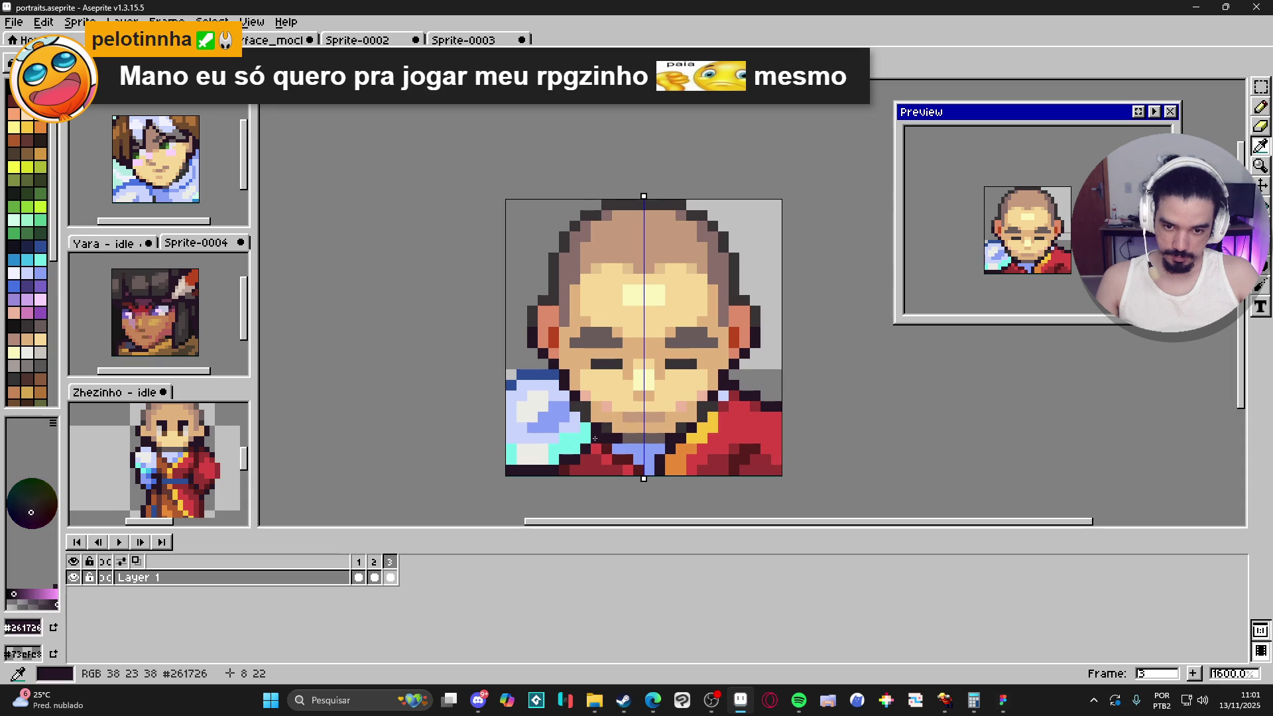
left_click(583, 412)
left_click(587, 408, "alt")
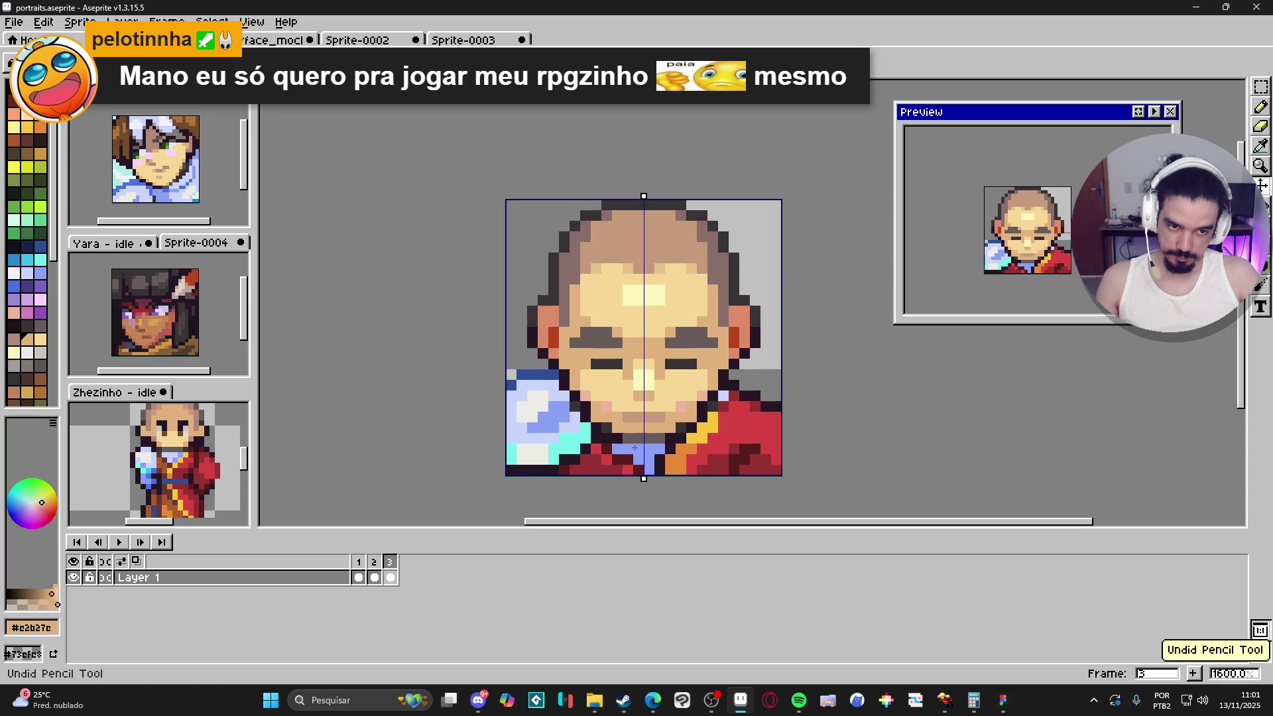
left_click(594, 418, "alt")
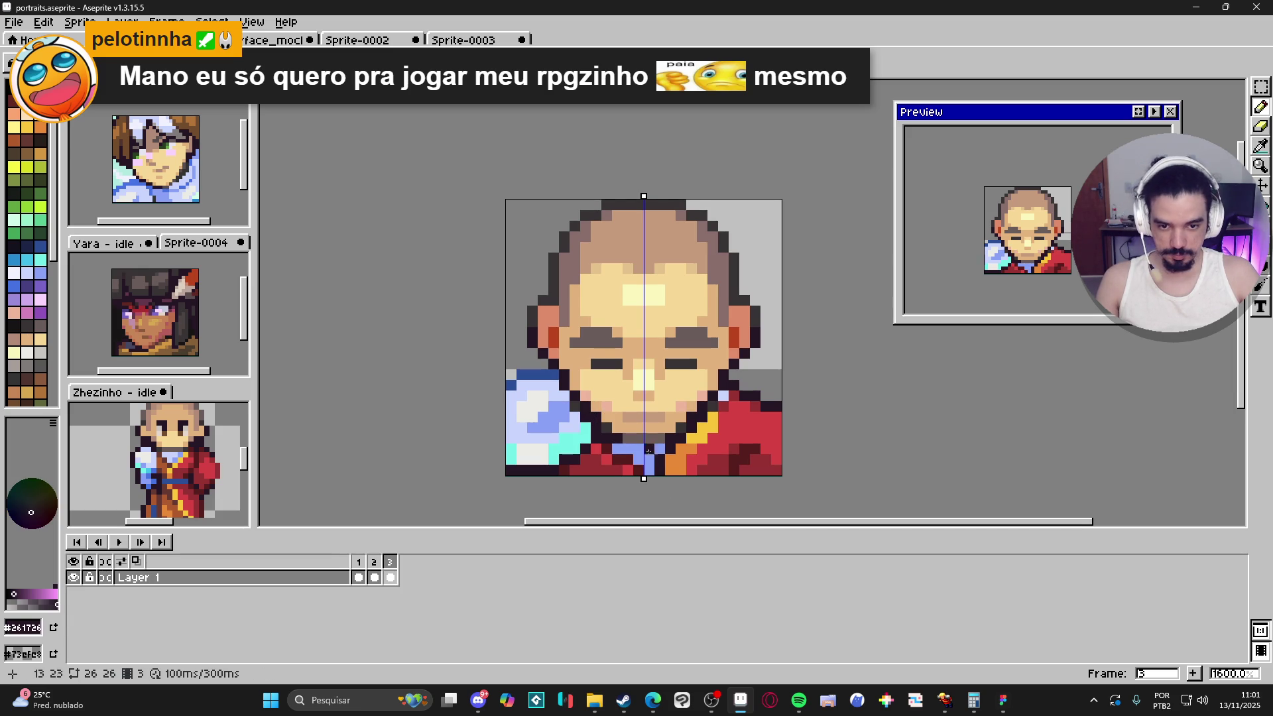
left_click(643, 406, "alt")
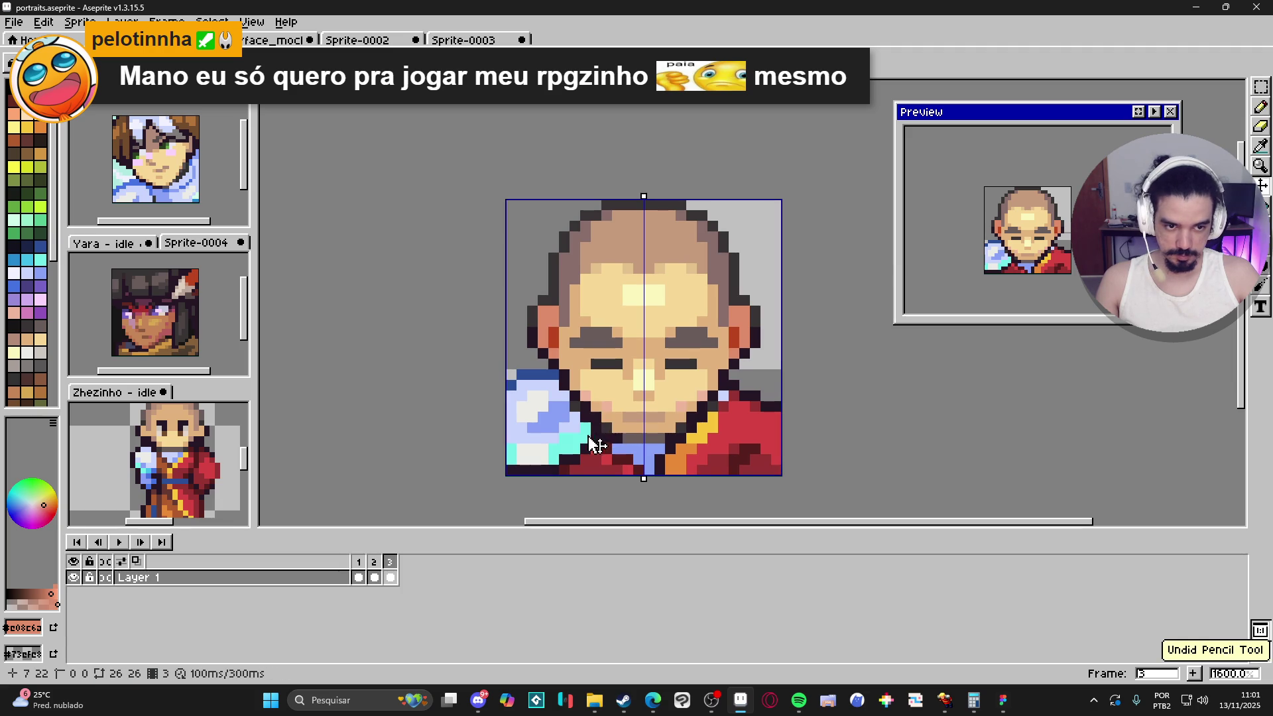
Step: Eyedrop the sleeve's light blue, paint a pixel on the sleeve, and undo/redo to compare
key("alt")
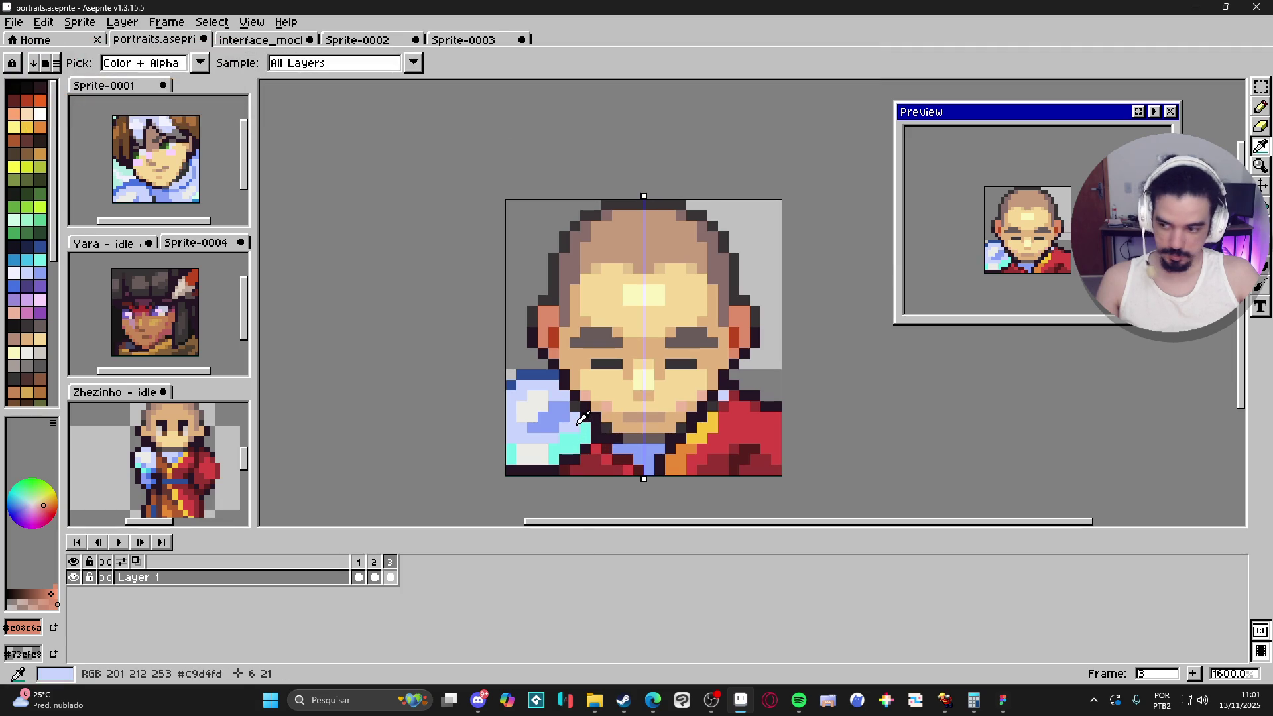
left_click(575, 424, "alt")
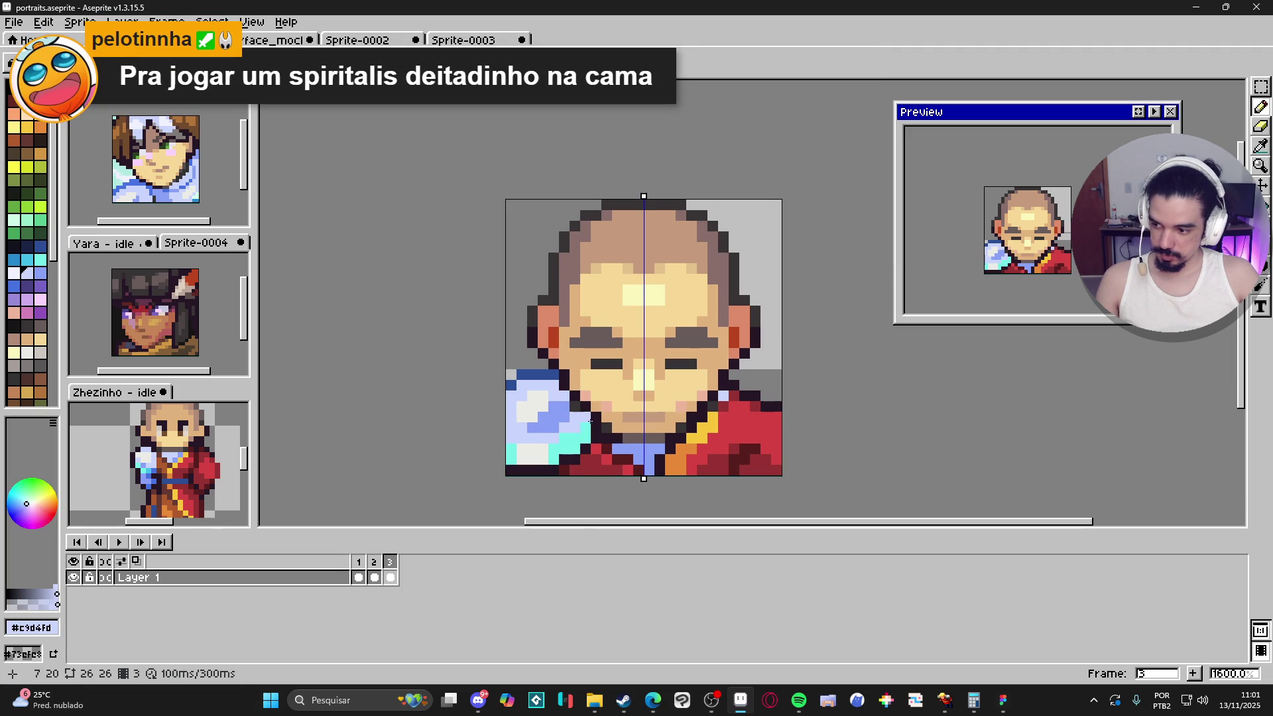
left_click(582, 420)
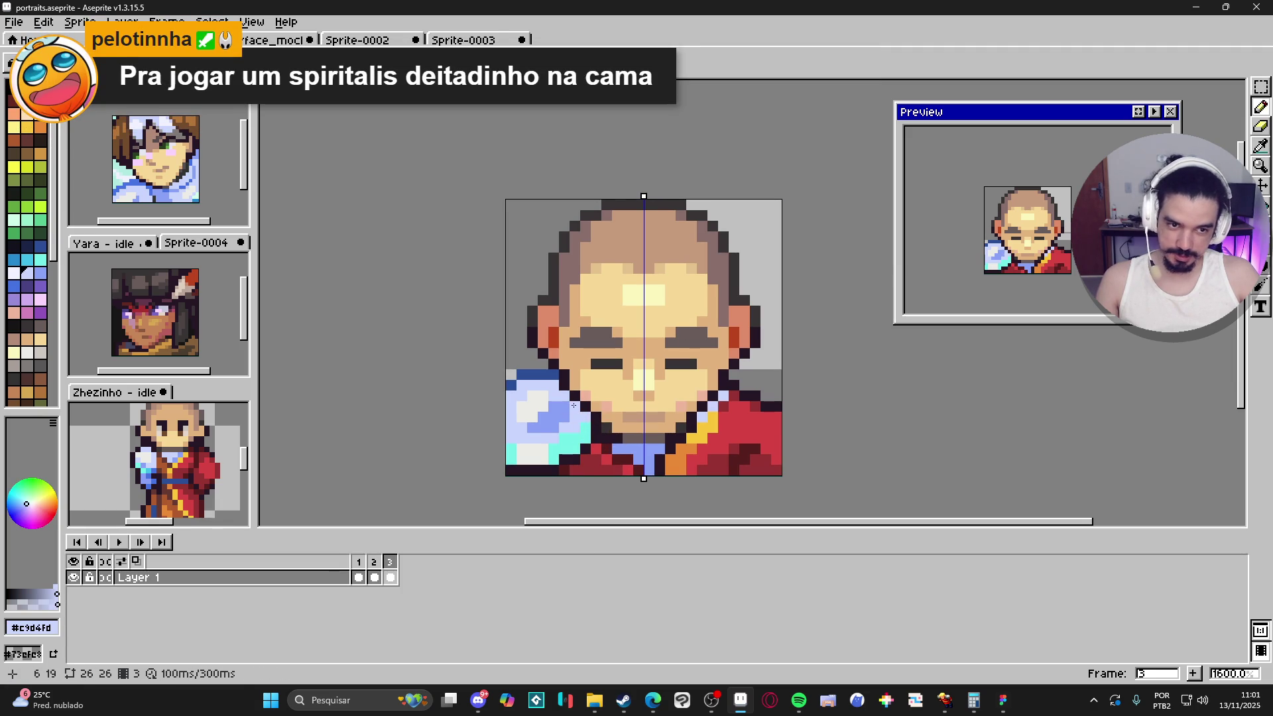
scroll(634, 452, "down", 3)
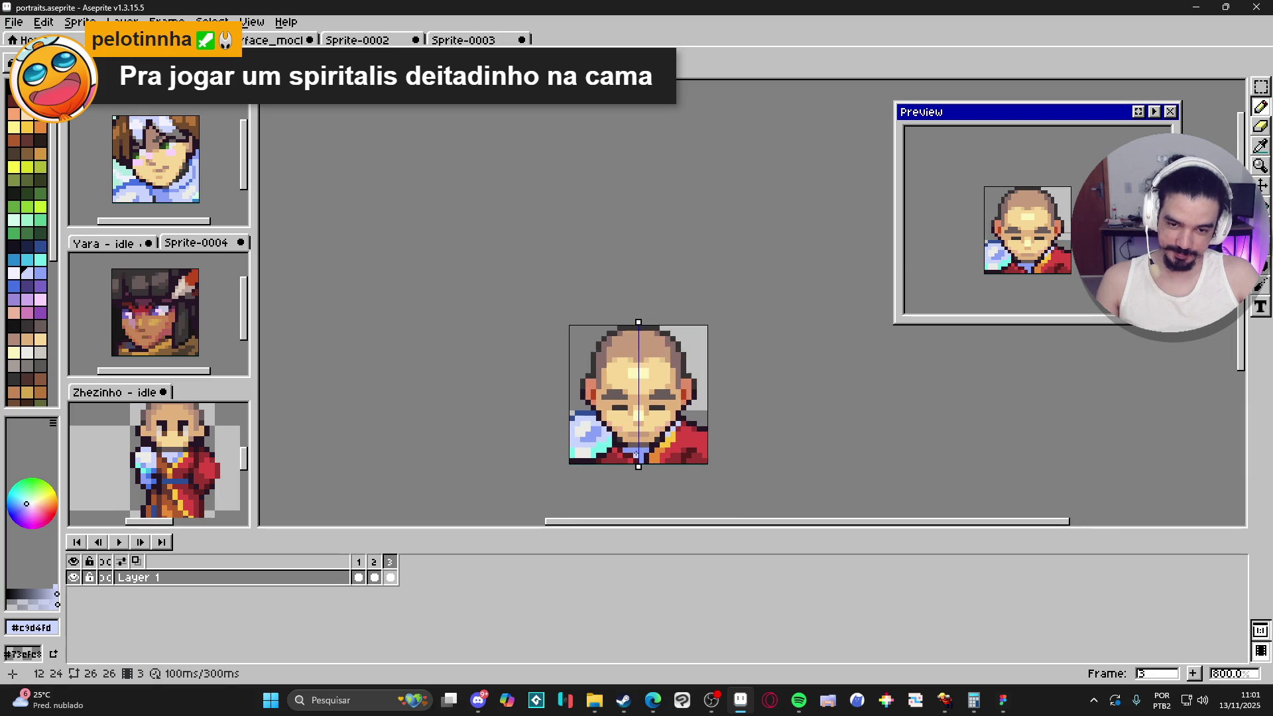
scroll(646, 455, "up", 3)
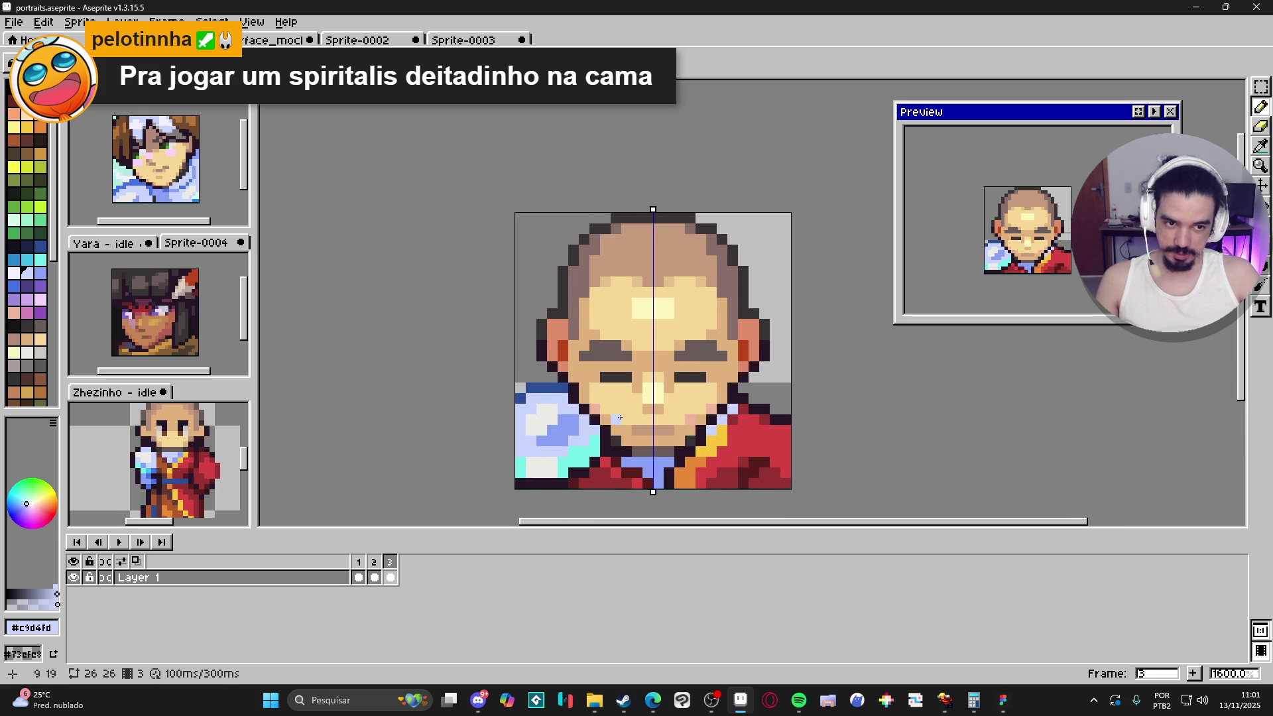
scroll(619, 417, "down", 3)
scroll(637, 457, "up", 2)
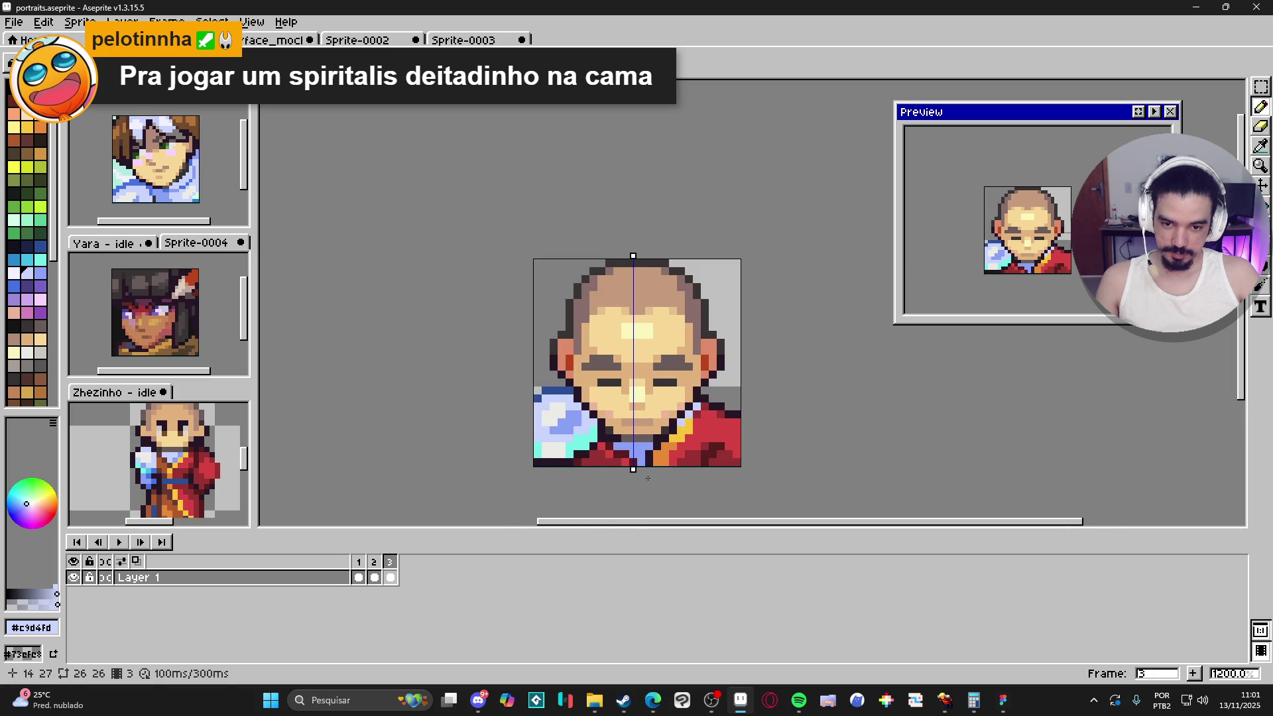
key("ctrl+z")
key("ctrl+y")
Step: With the pencil active, drag the vertical symmetry axis slightly to the right
key("b")
left_click_drag(637, 254, 641, 255)
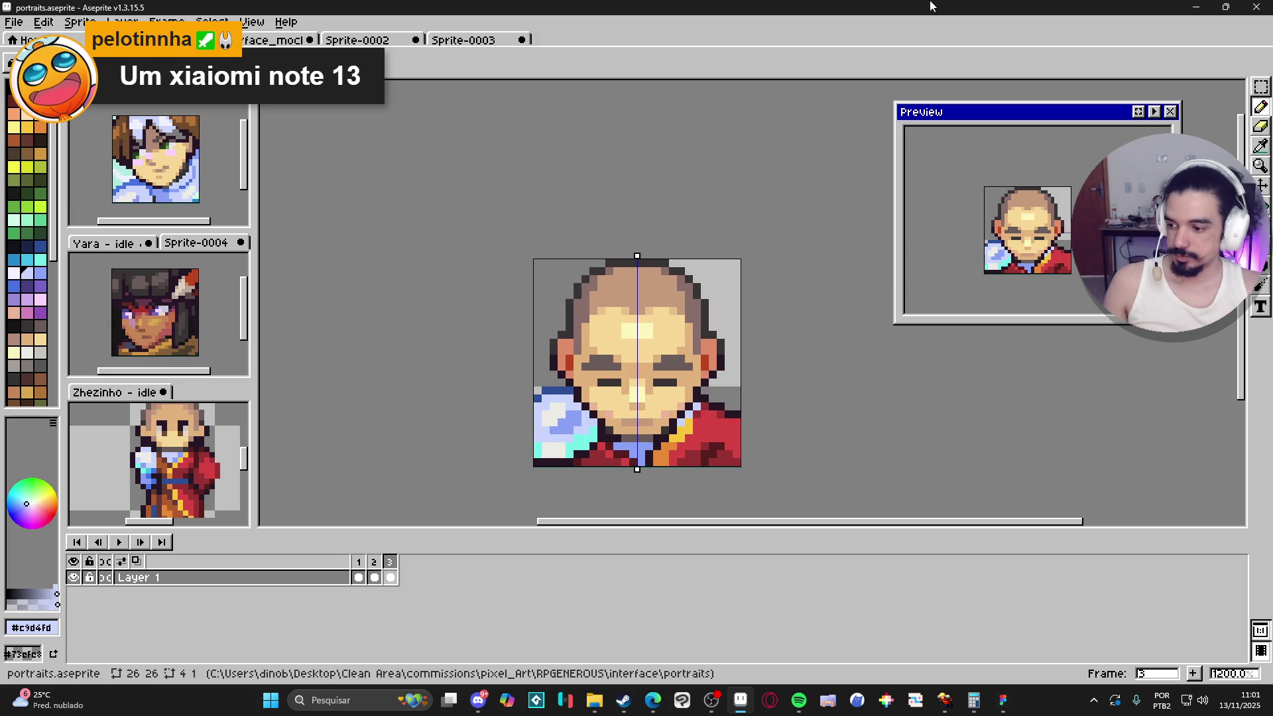
scroll(613, 322, "down", 1)
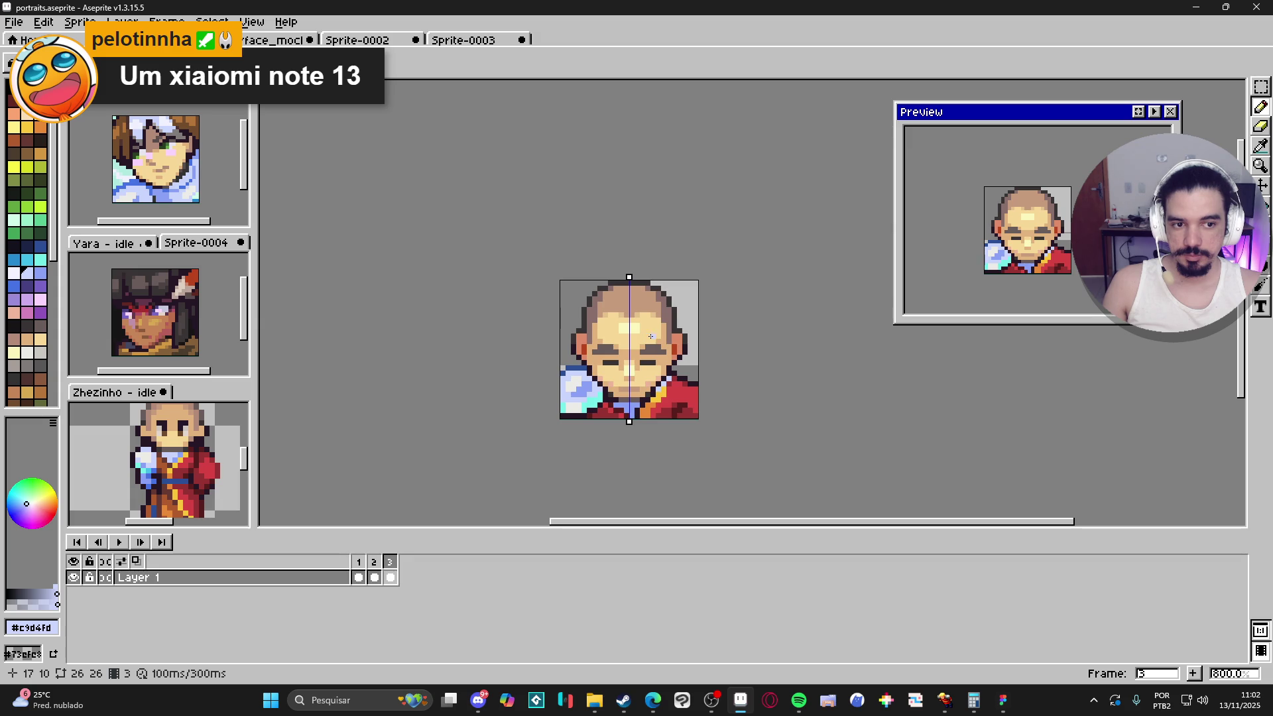
scroll(671, 328, "up", 1)
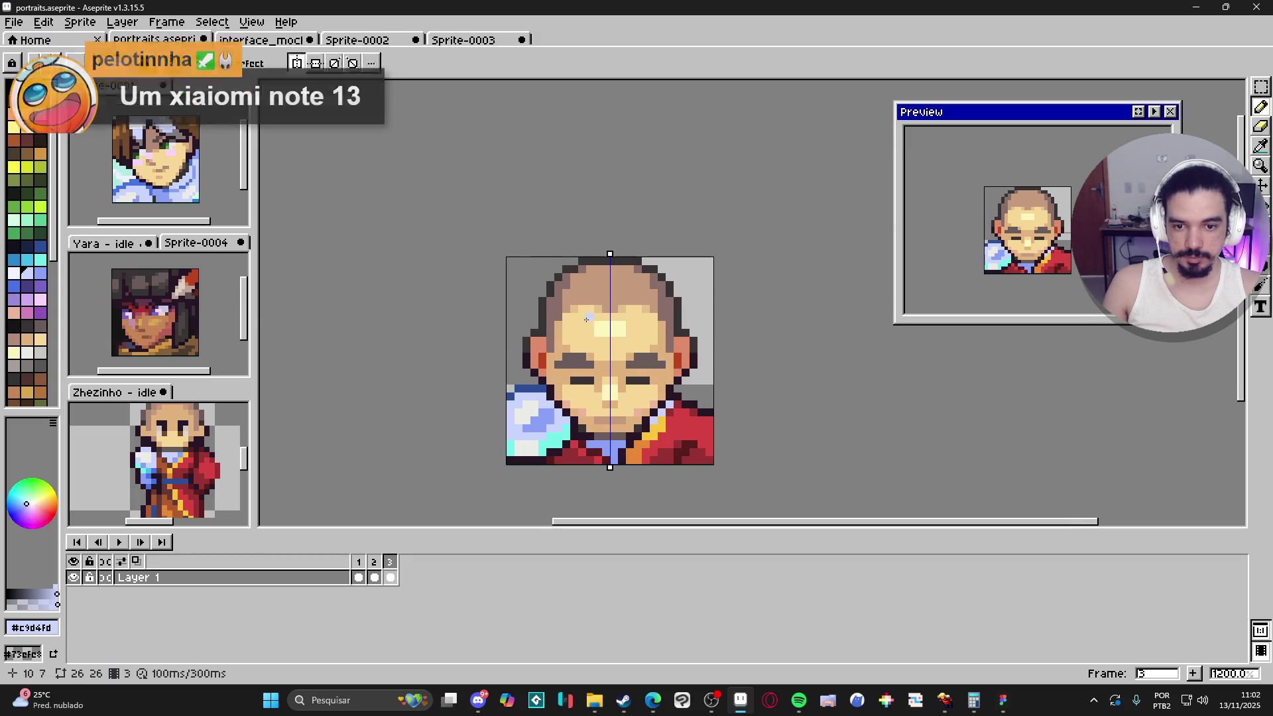
Step: Test a scalp-brown pixel beside the head, undo it, then select all and deselect
left_click(599, 281, "alt")
scroll(567, 327, "up", 1)
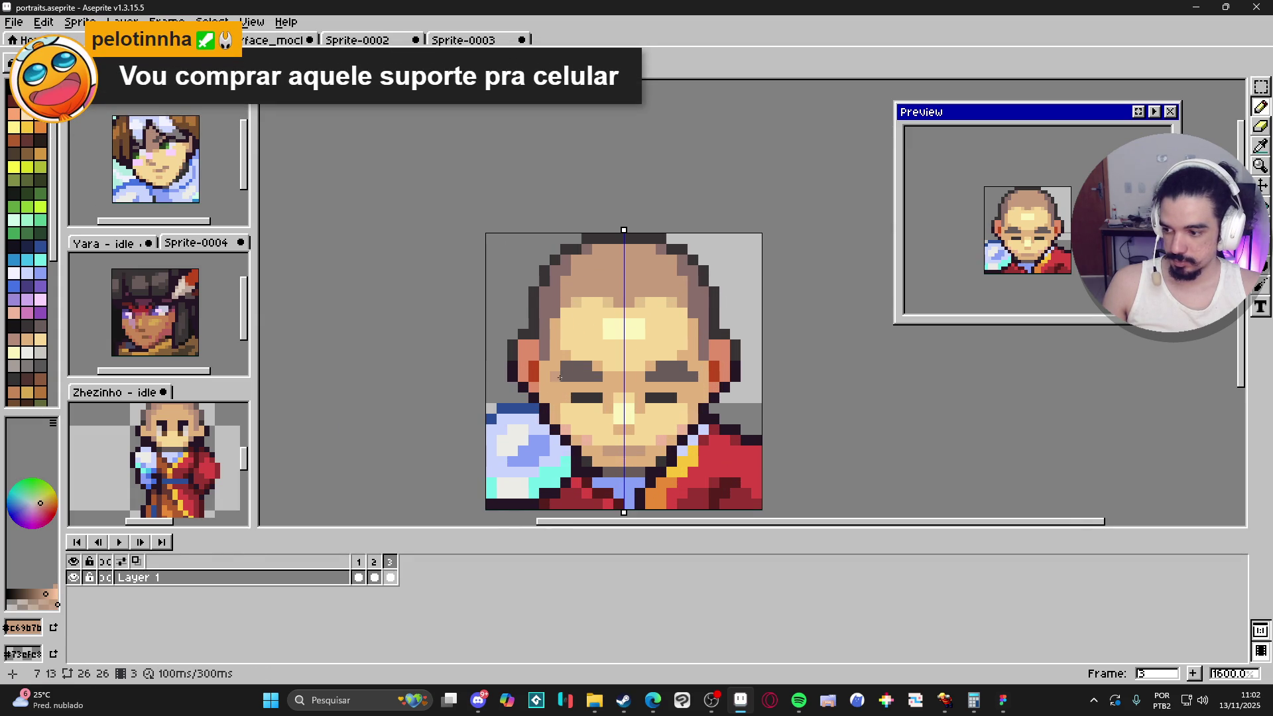
scroll(567, 328, "down", 1)
scroll(578, 329, "up", 1)
scroll(578, 329, "up", 1)
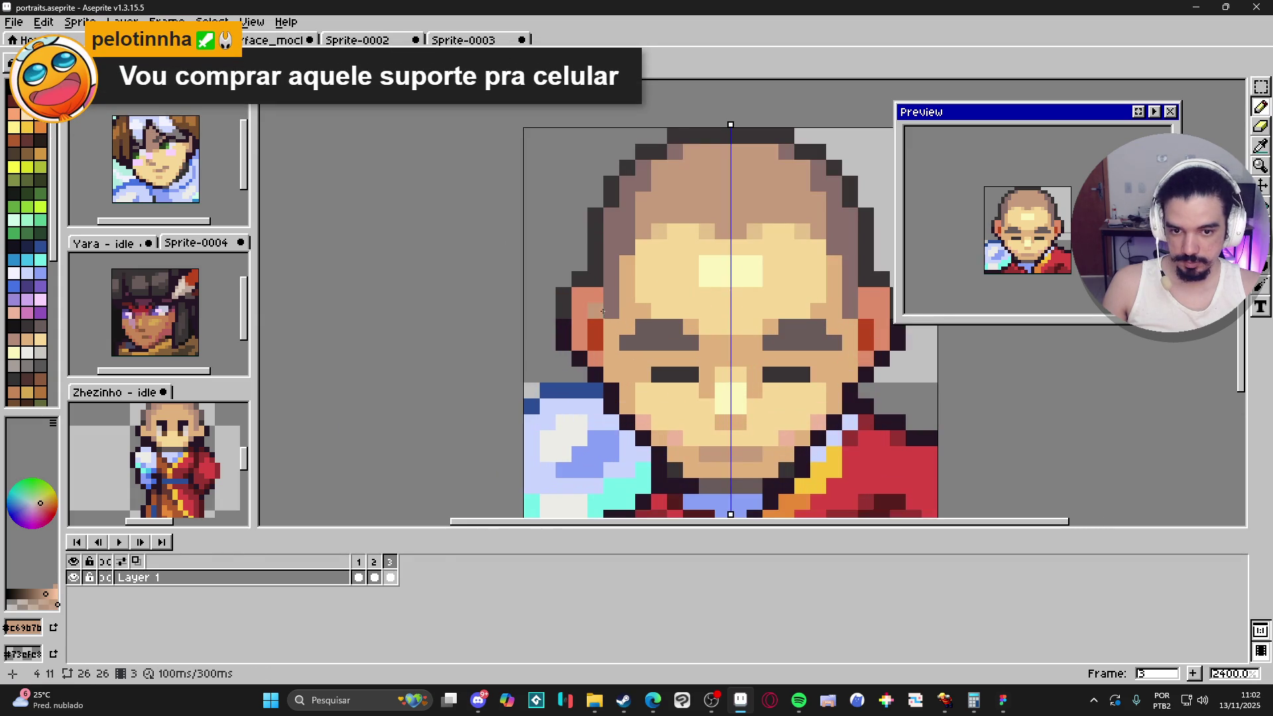
left_click(608, 308)
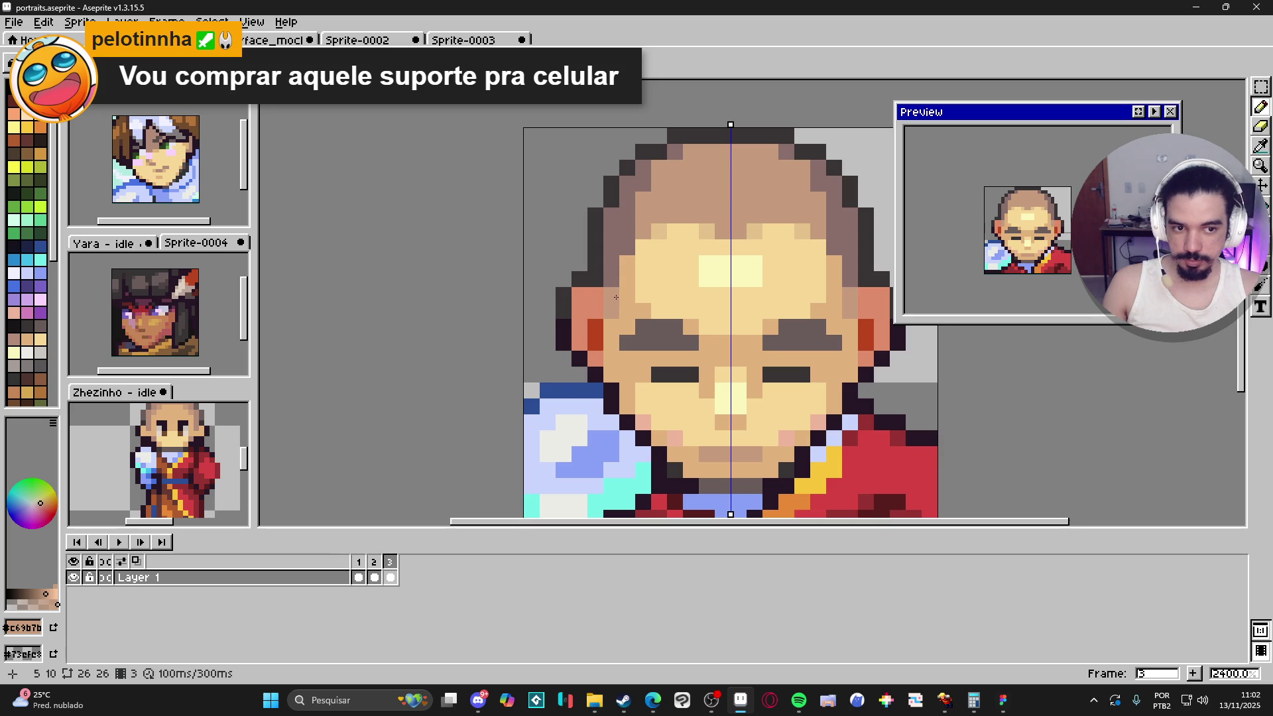
scroll(613, 302, "down", 2)
scroll(616, 295, "down", 1)
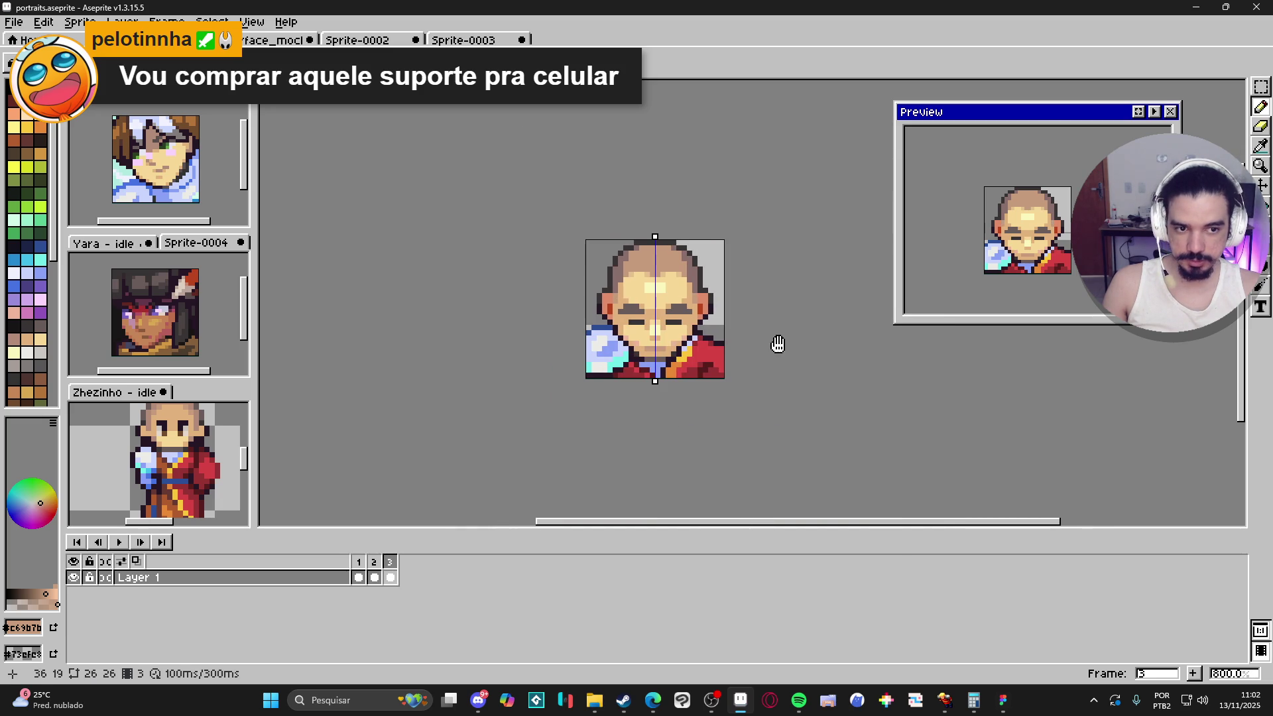
key("ctrl+z")
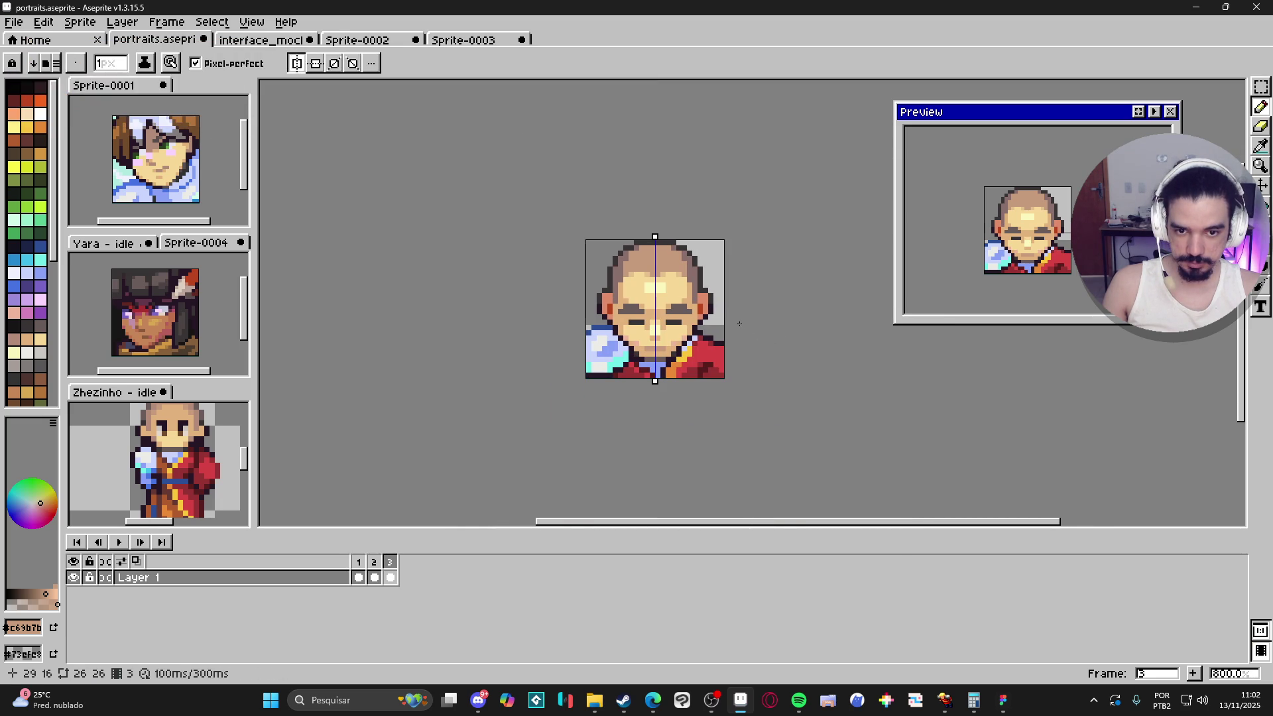
key("ctrl+a")
key("ctrl+d")
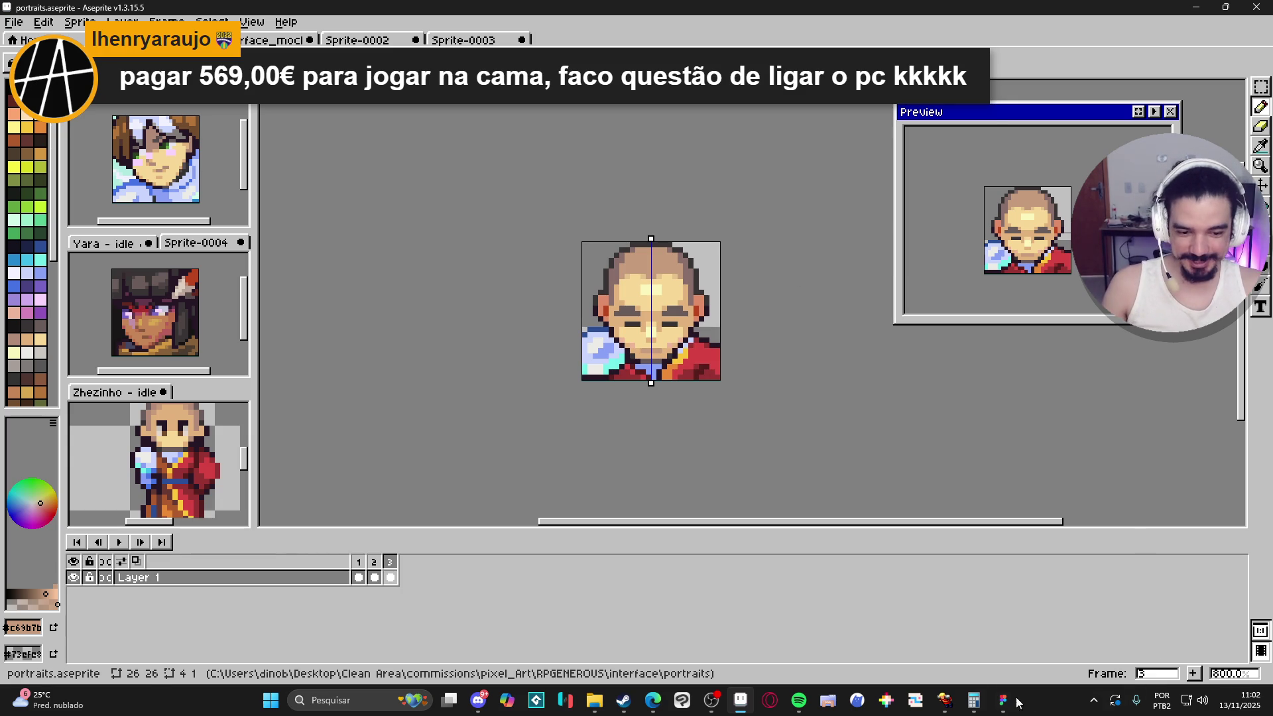
Step: Set the other app aside and type 'gamehub light' into a new Edge window's address bar
left_click(950, 707)
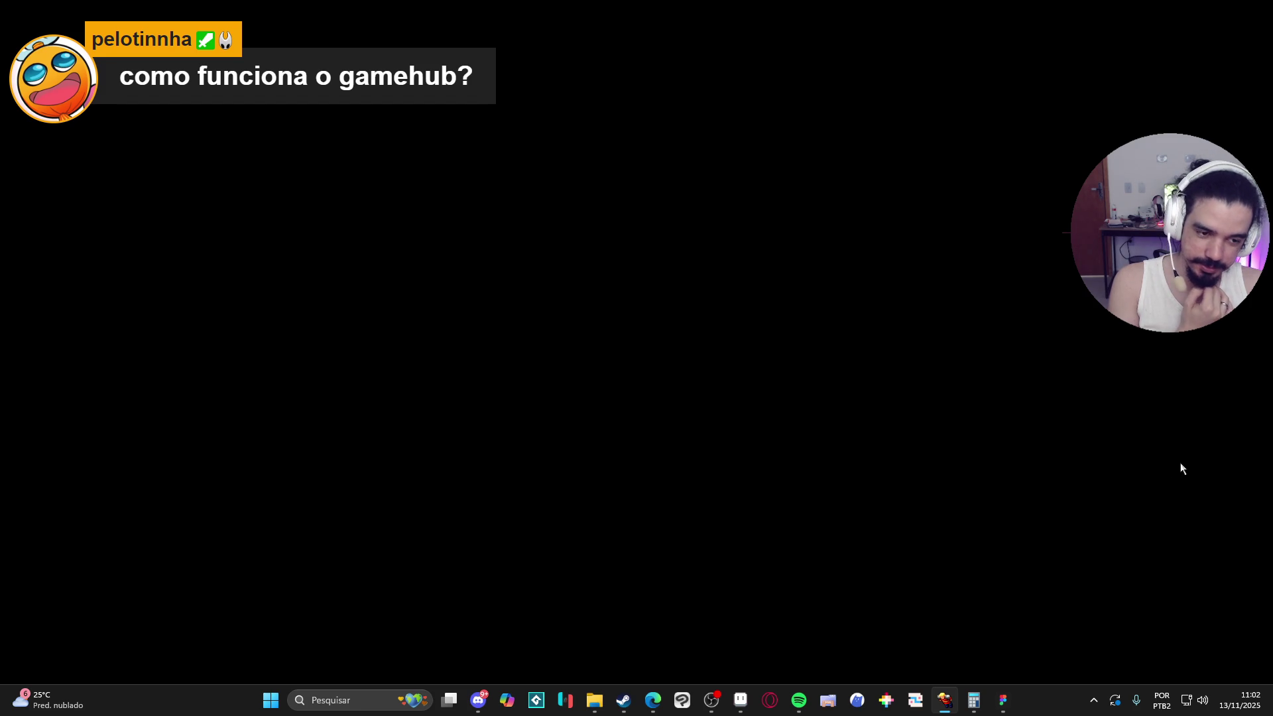
left_click(1191, 6)
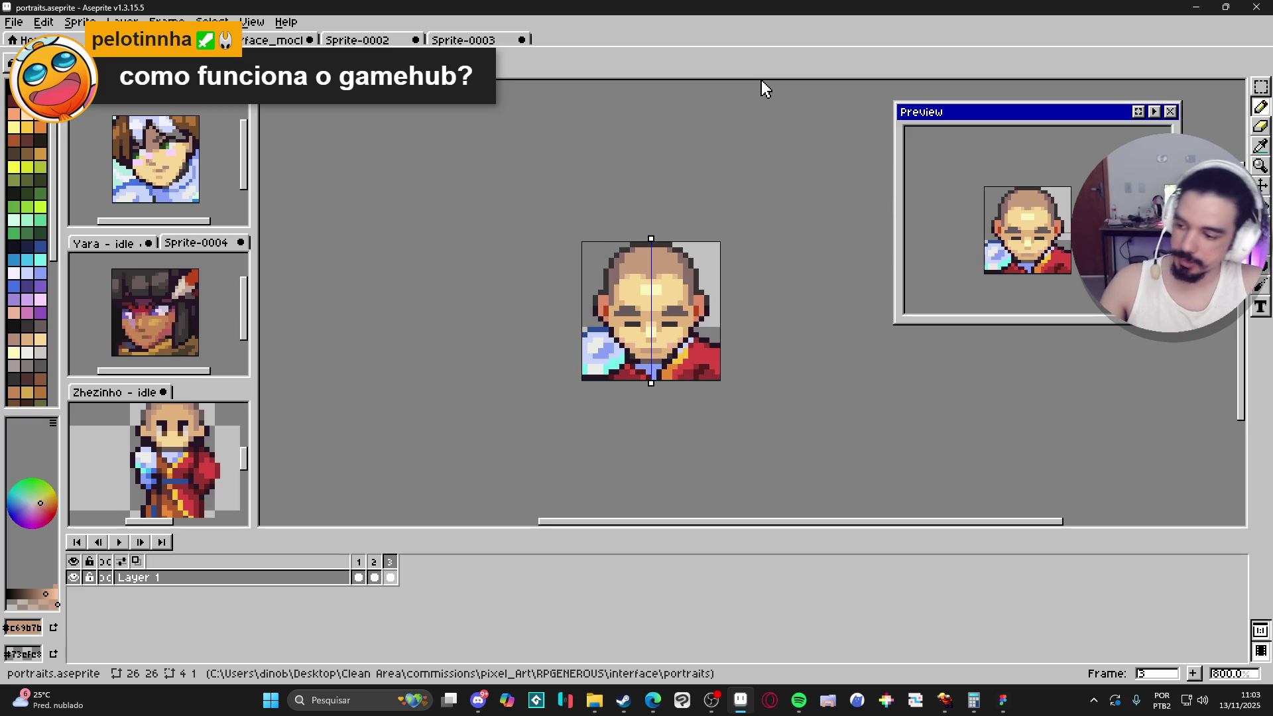
key("super+7")
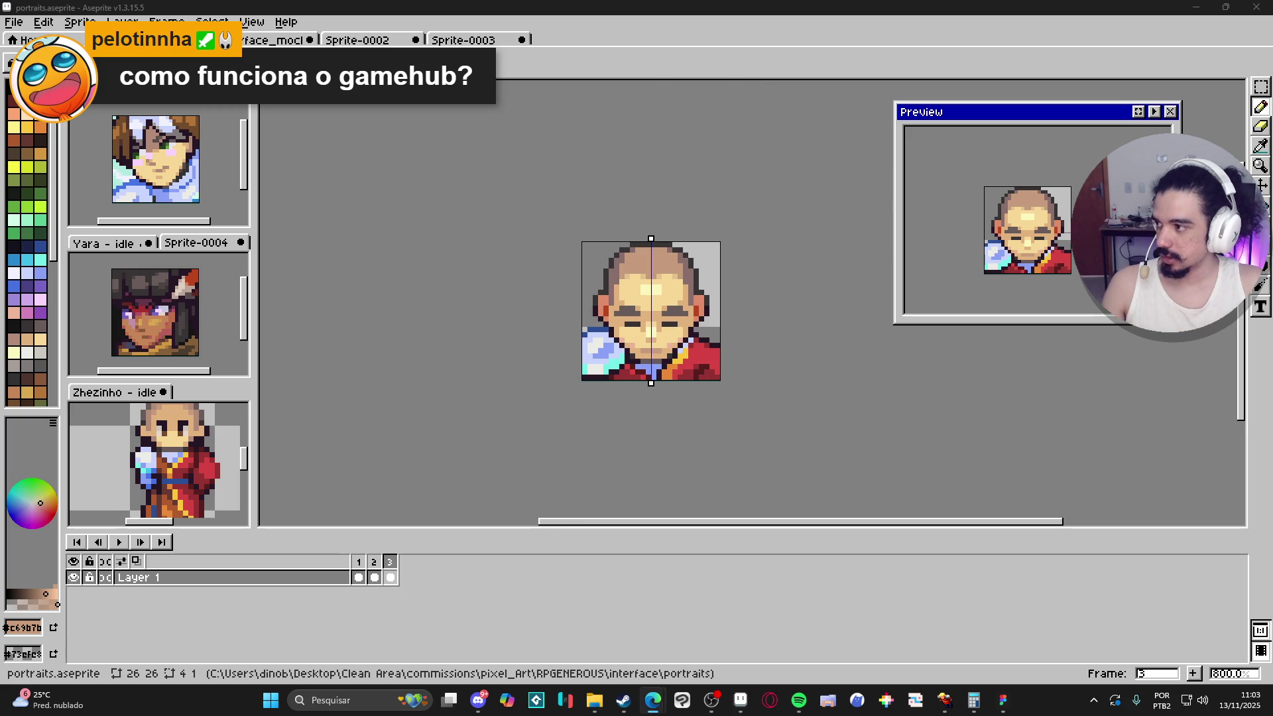
type("gamehub ligh")
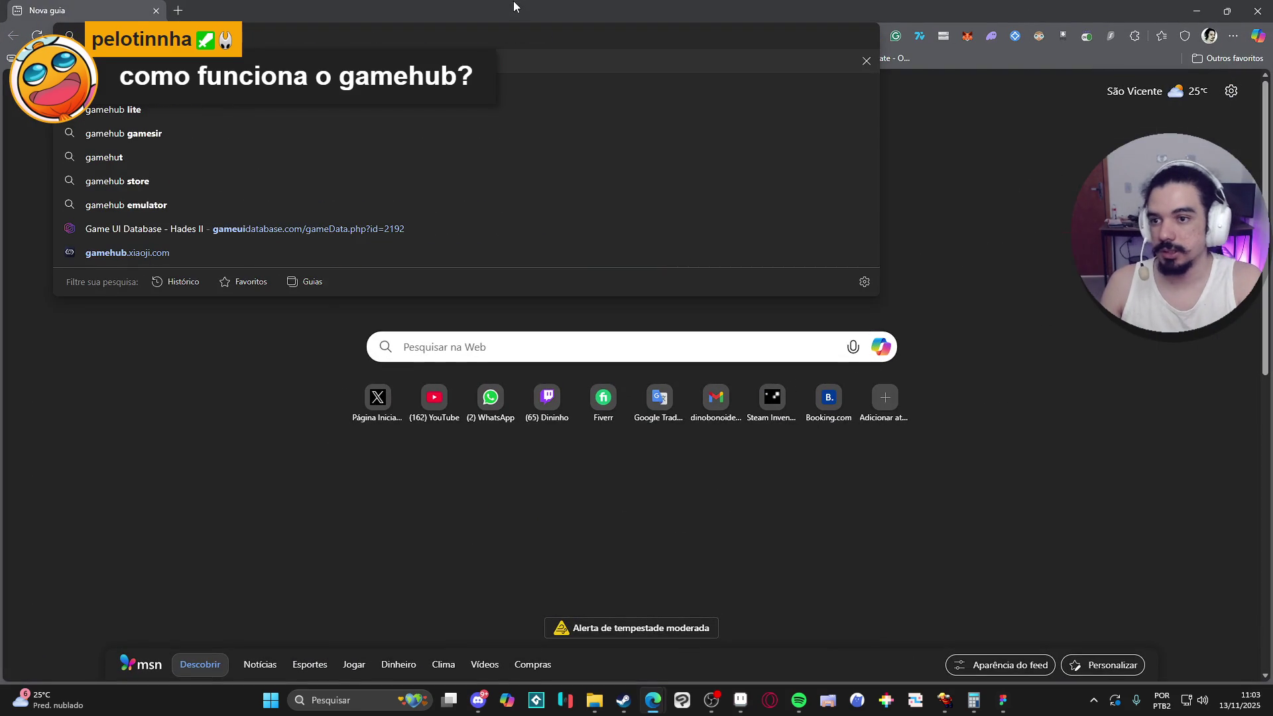
type("t")
Step: Search 'gamehub light' and open the GameHub Lite releases page on GitHub
key("Return")
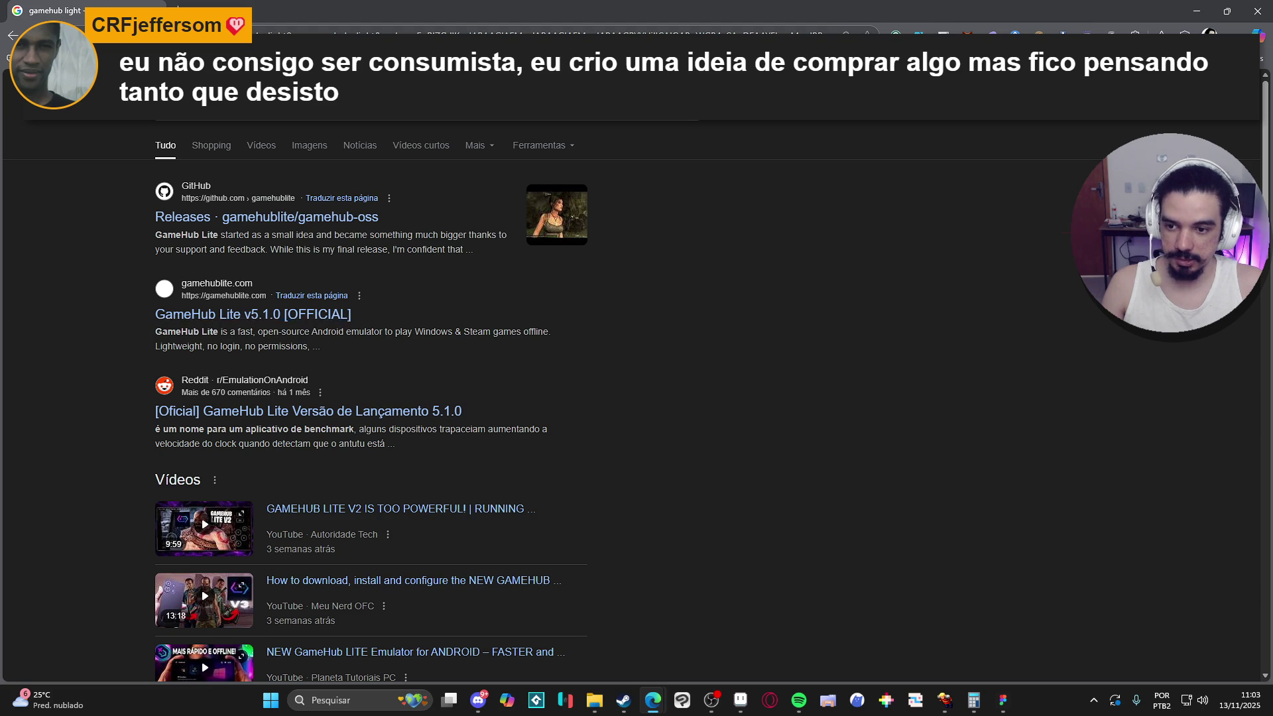
scroll(110, 320, "down", 1)
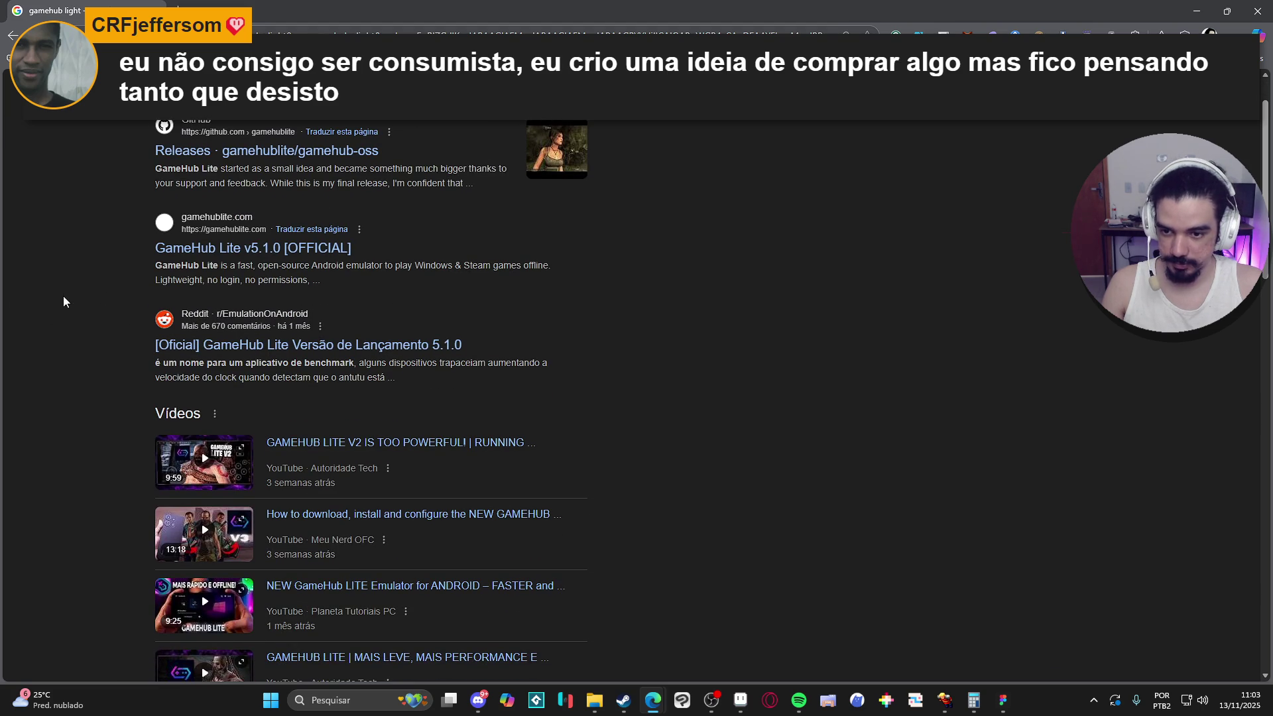
scroll(60, 284, "up", 1)
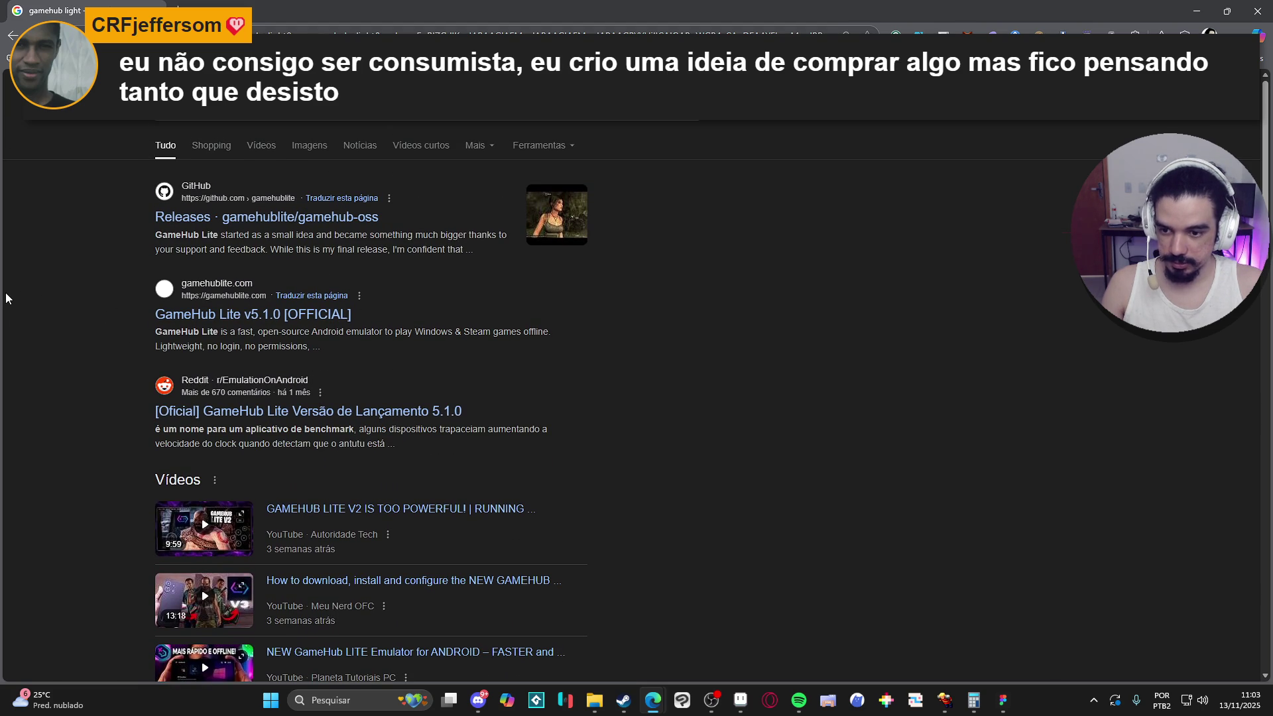
scroll(27, 279, "down", 5)
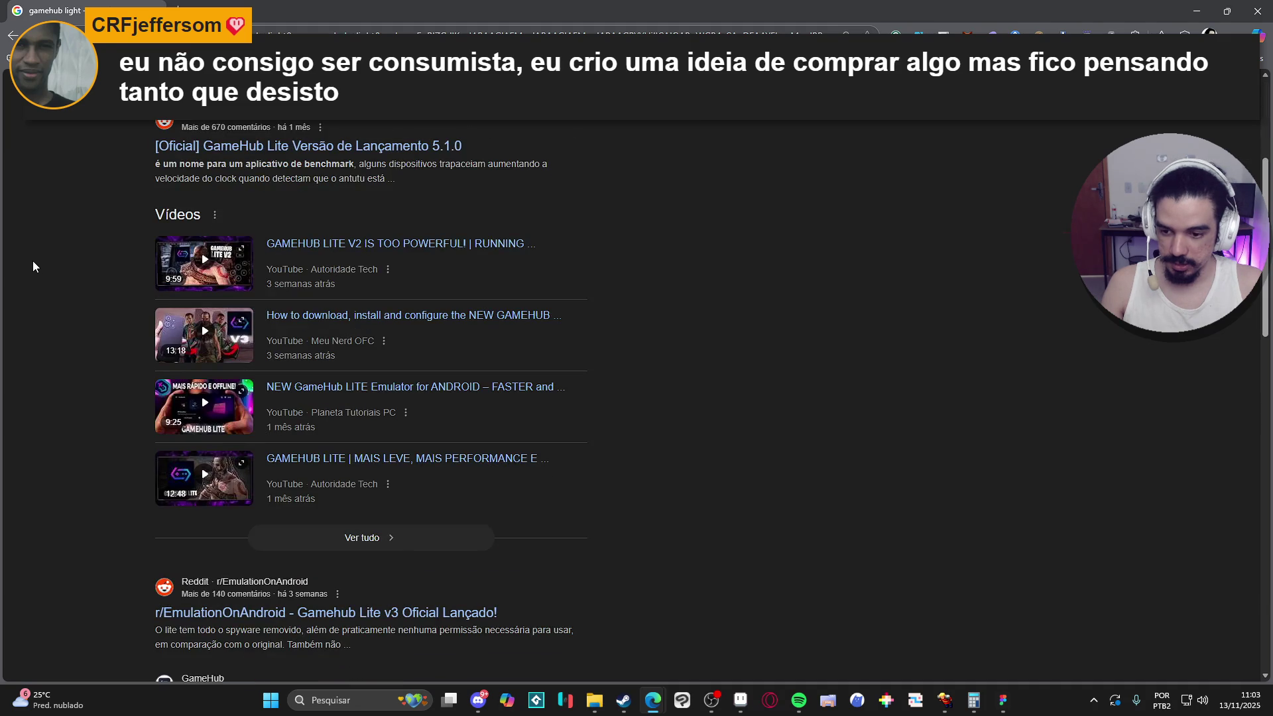
scroll(40, 258, "up", 5)
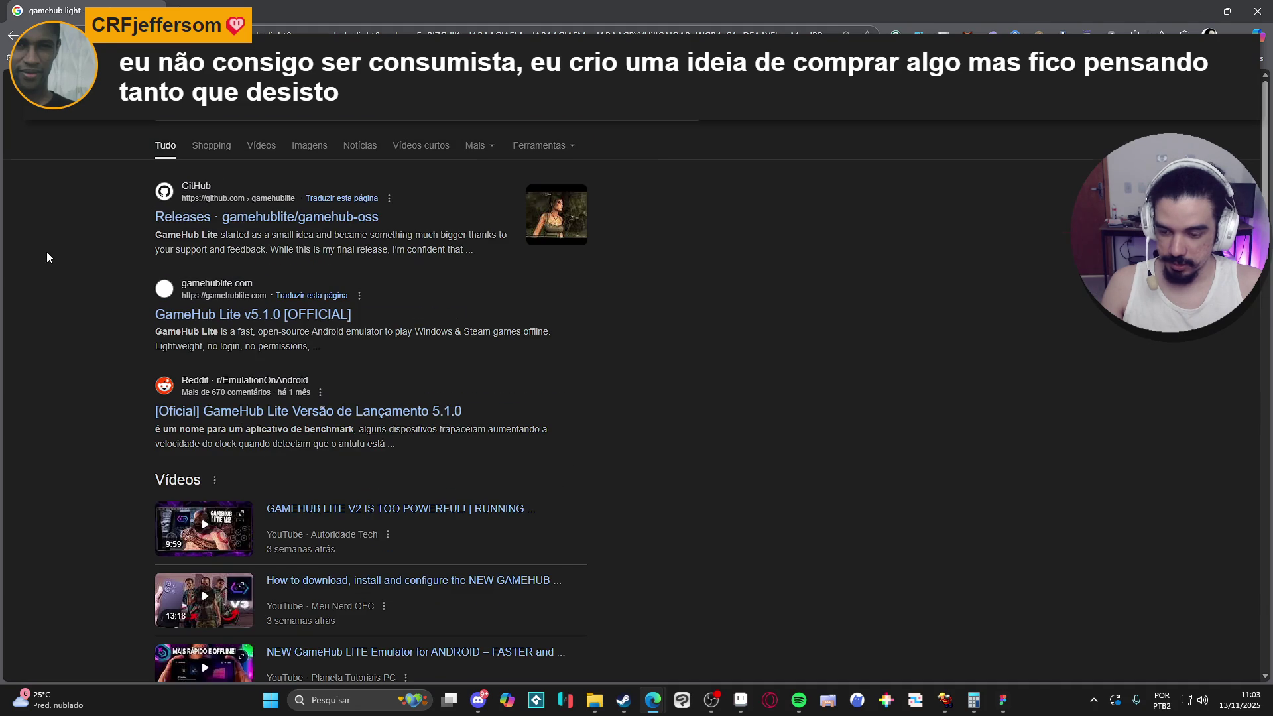
left_click(218, 224)
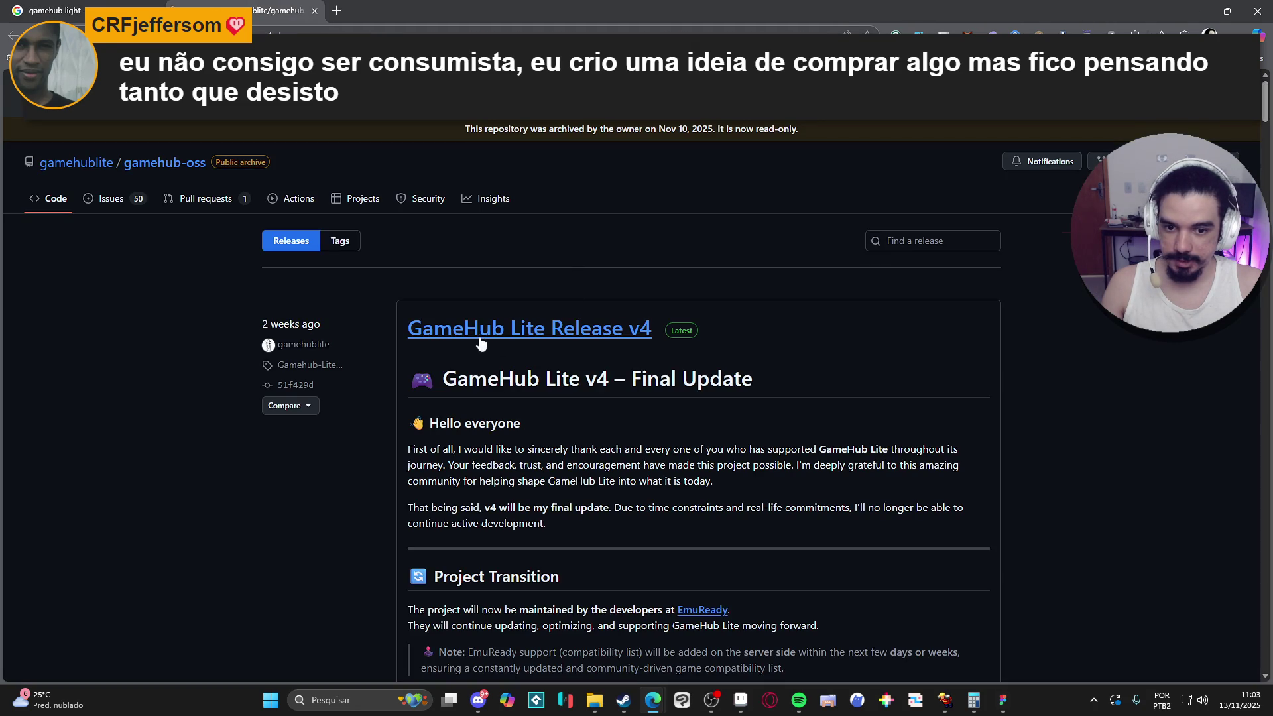
scroll(504, 328, "down", 5)
scroll(512, 321, "up", 5)
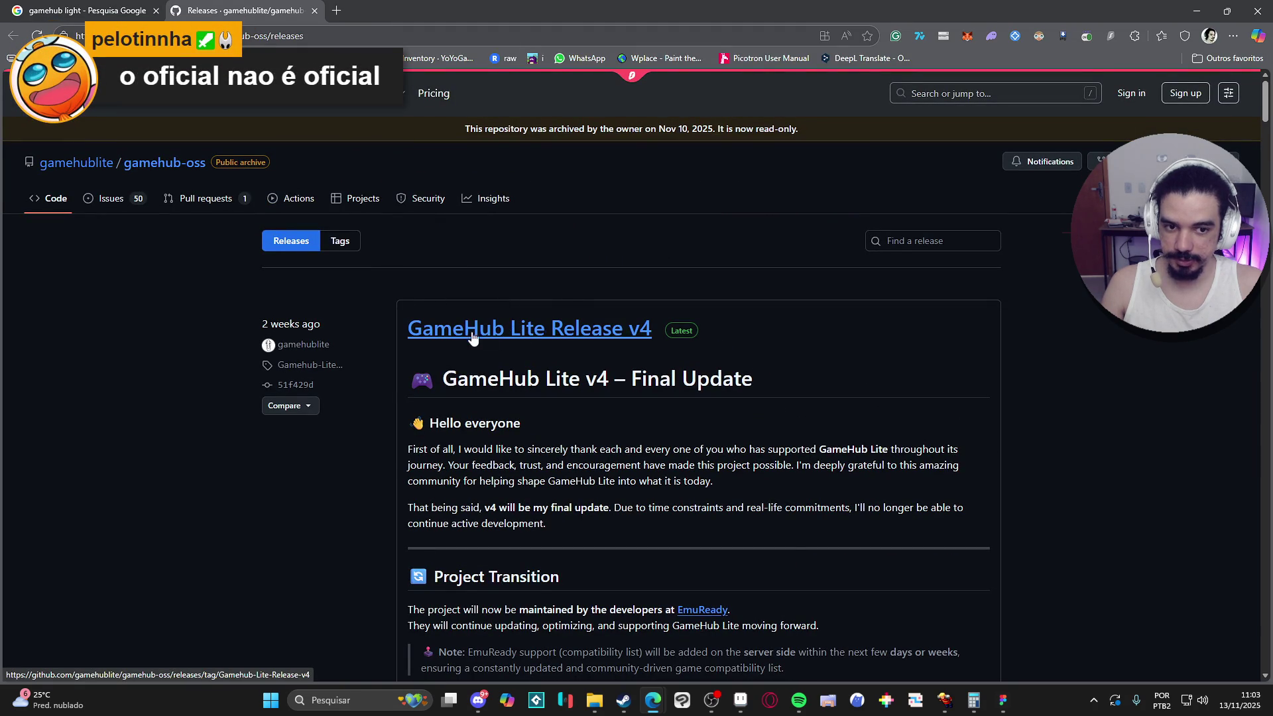
Step: From the Google results, open and read the Reddit GameHub Lite 5.1.0 thread
key("ctrl+shift+Tab")
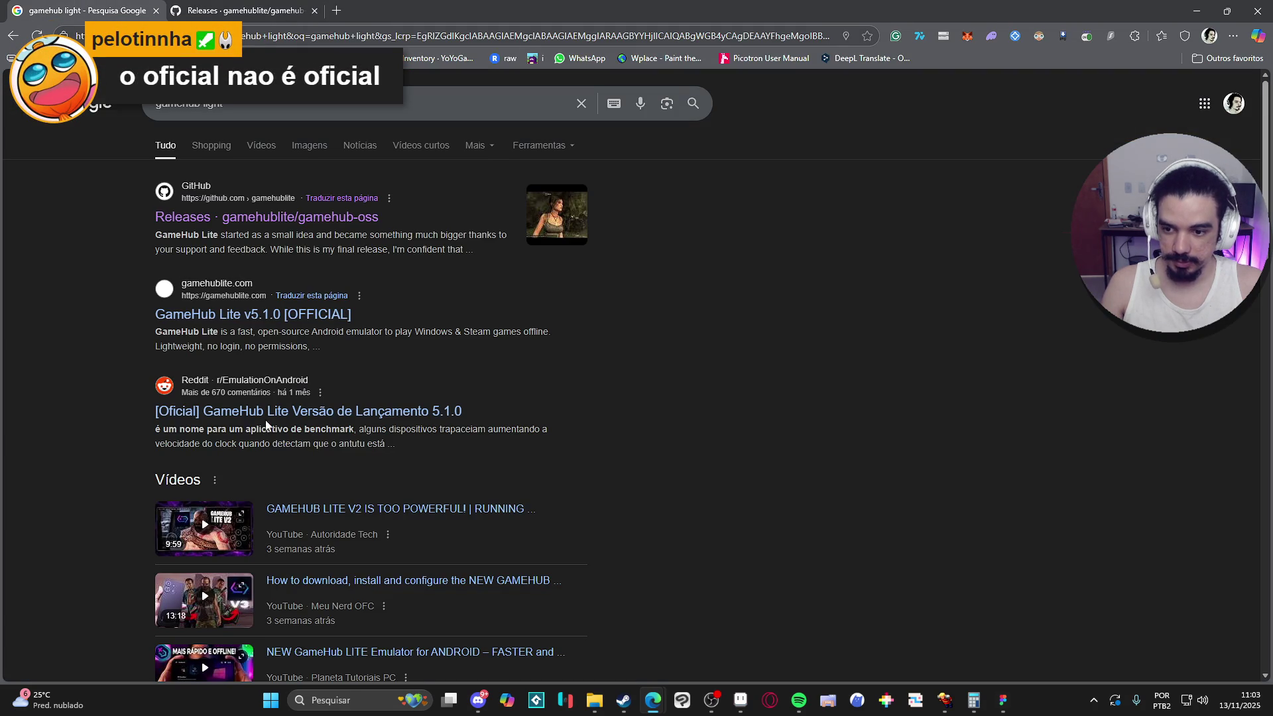
left_click(266, 412)
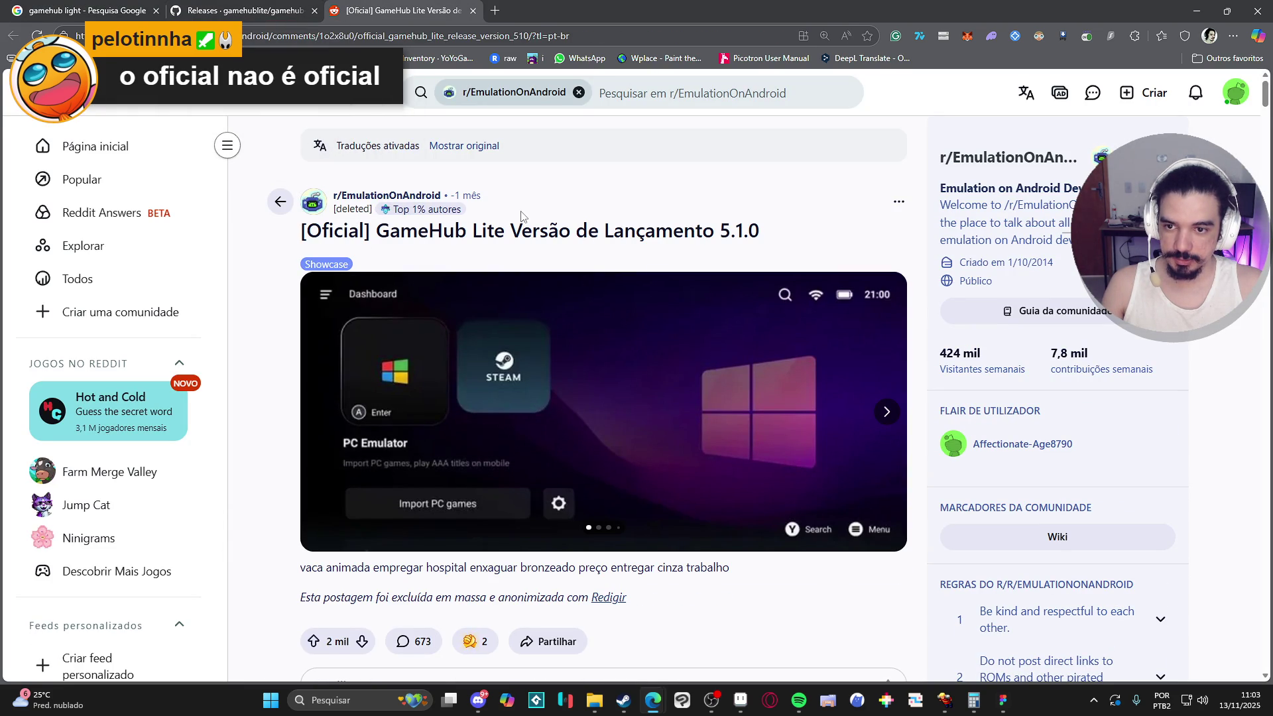
scroll(522, 215, "down", 4)
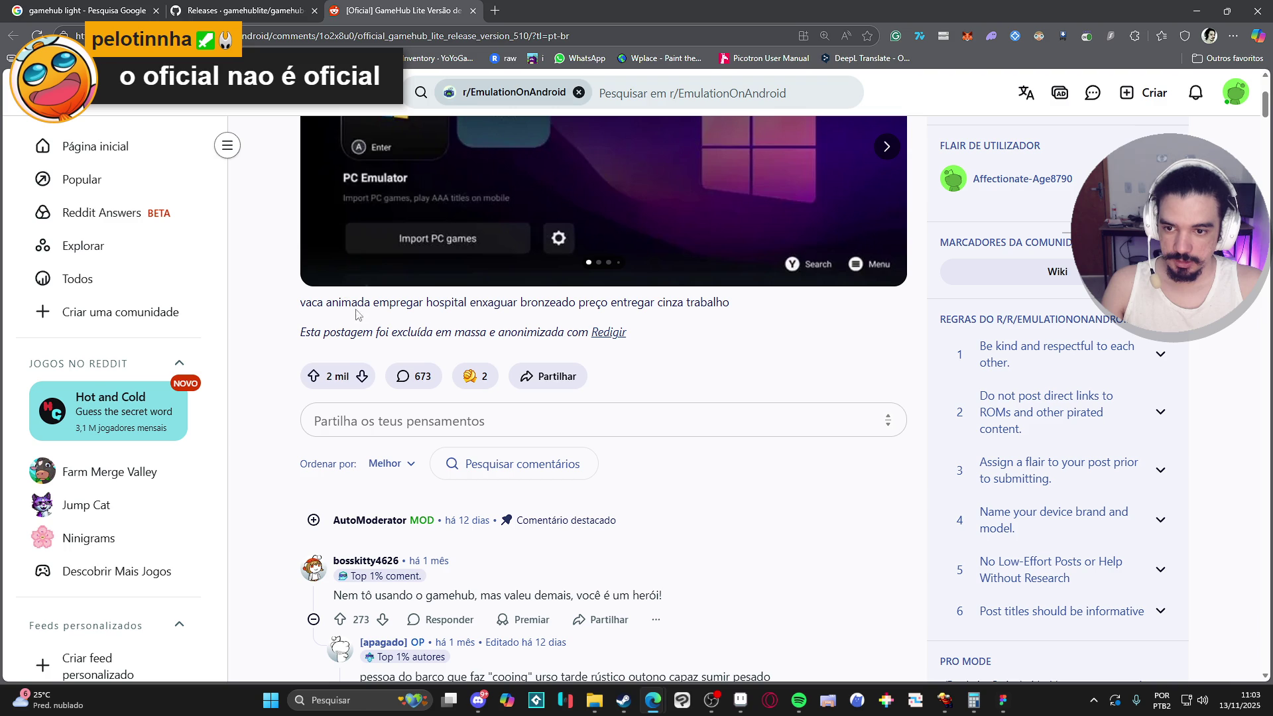
scroll(431, 306, "down", 1)
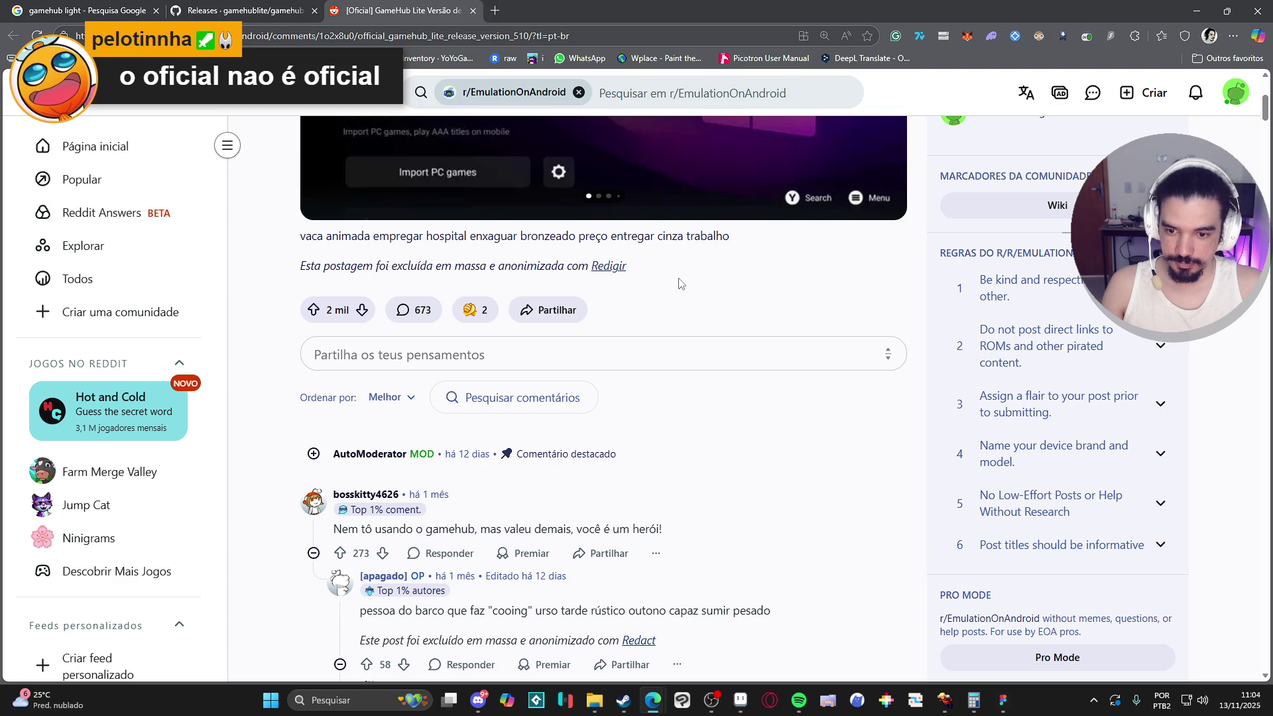
scroll(680, 284, "down", 2)
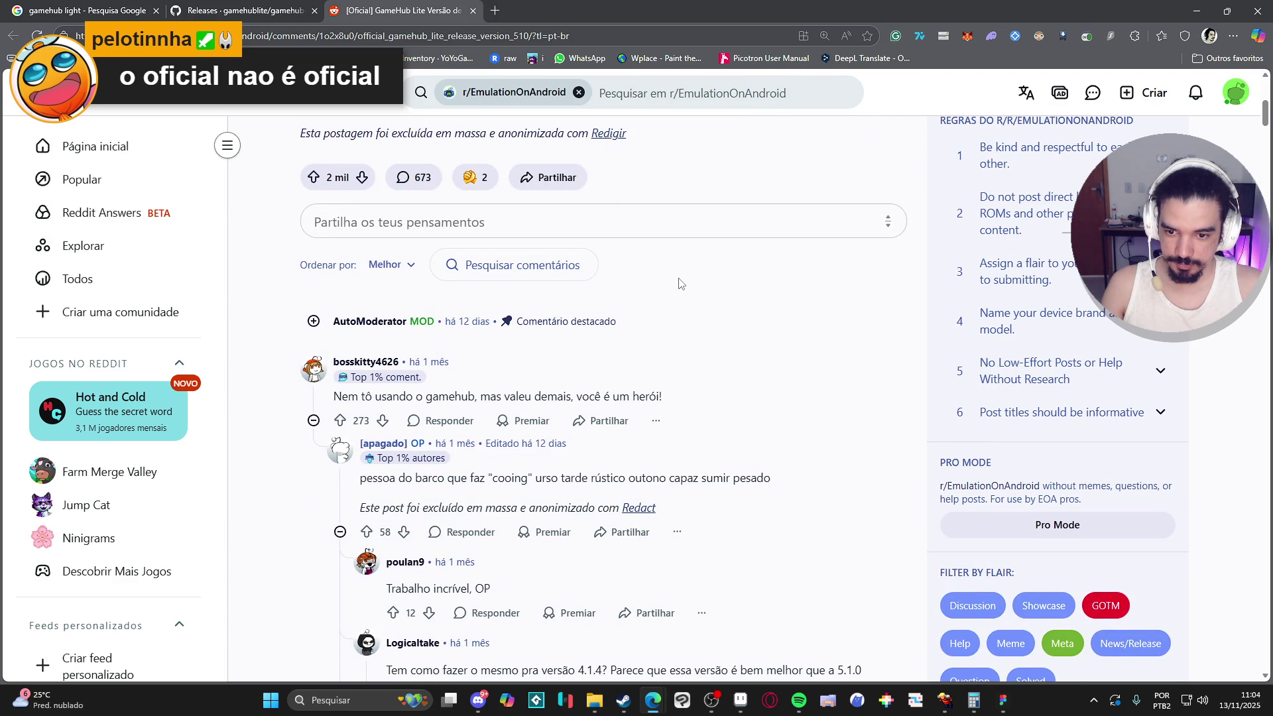
scroll(679, 284, "down", 2)
Step: Back on GitHub, open the GameHub Lite Release v4 page and scroll down to its APK assets
key("ctrl+1")
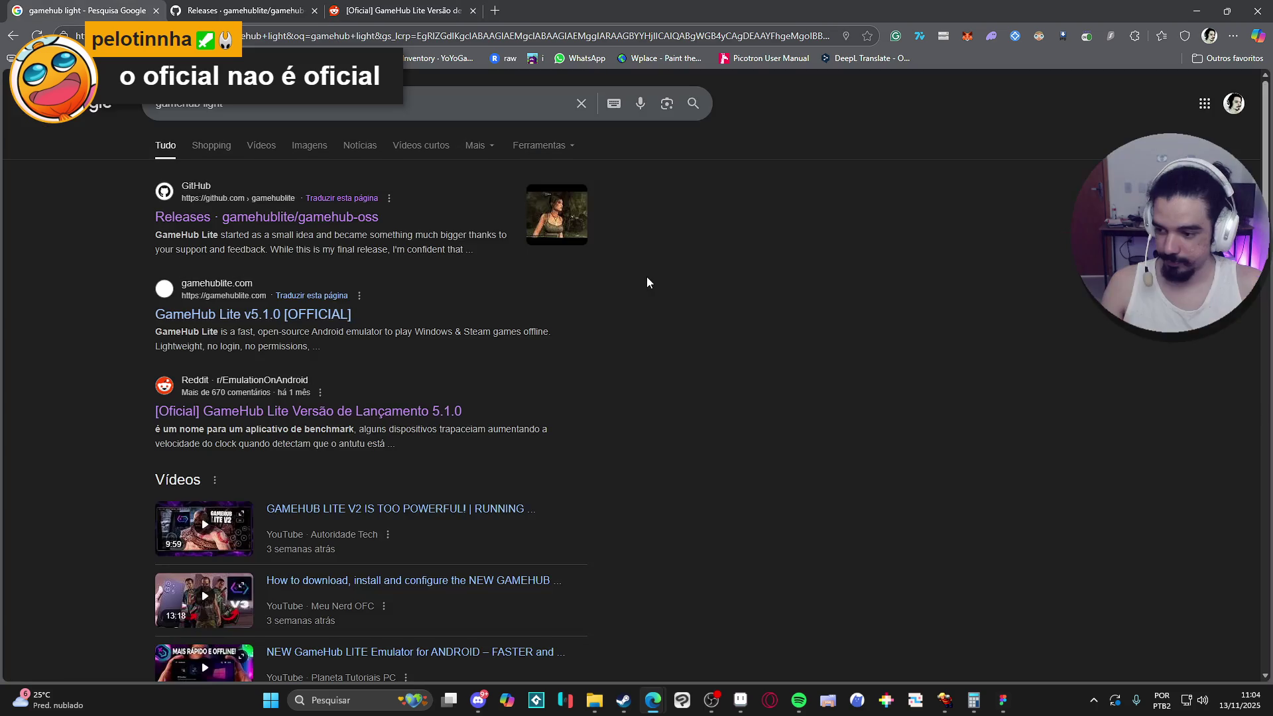
key("ctrl+2")
scroll(622, 292, "down", 2)
scroll(626, 300, "up", 2)
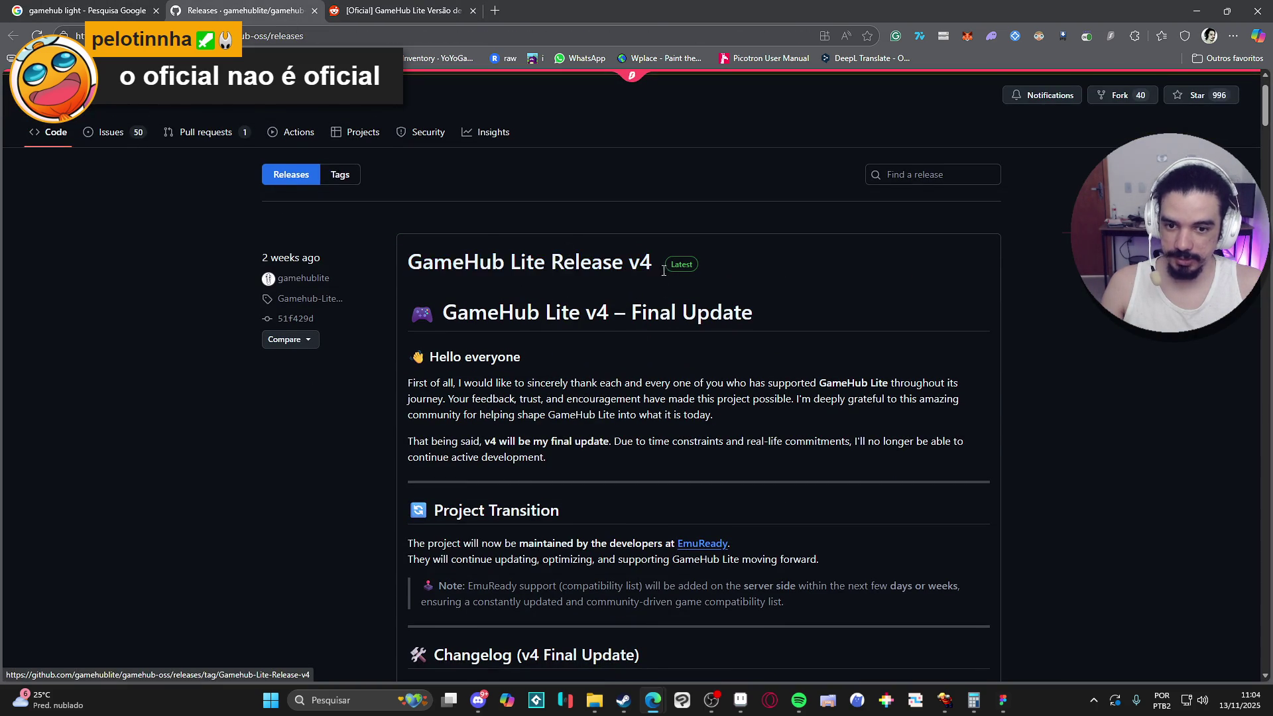
scroll(563, 304, "down", 3)
scroll(615, 290, "down", 8)
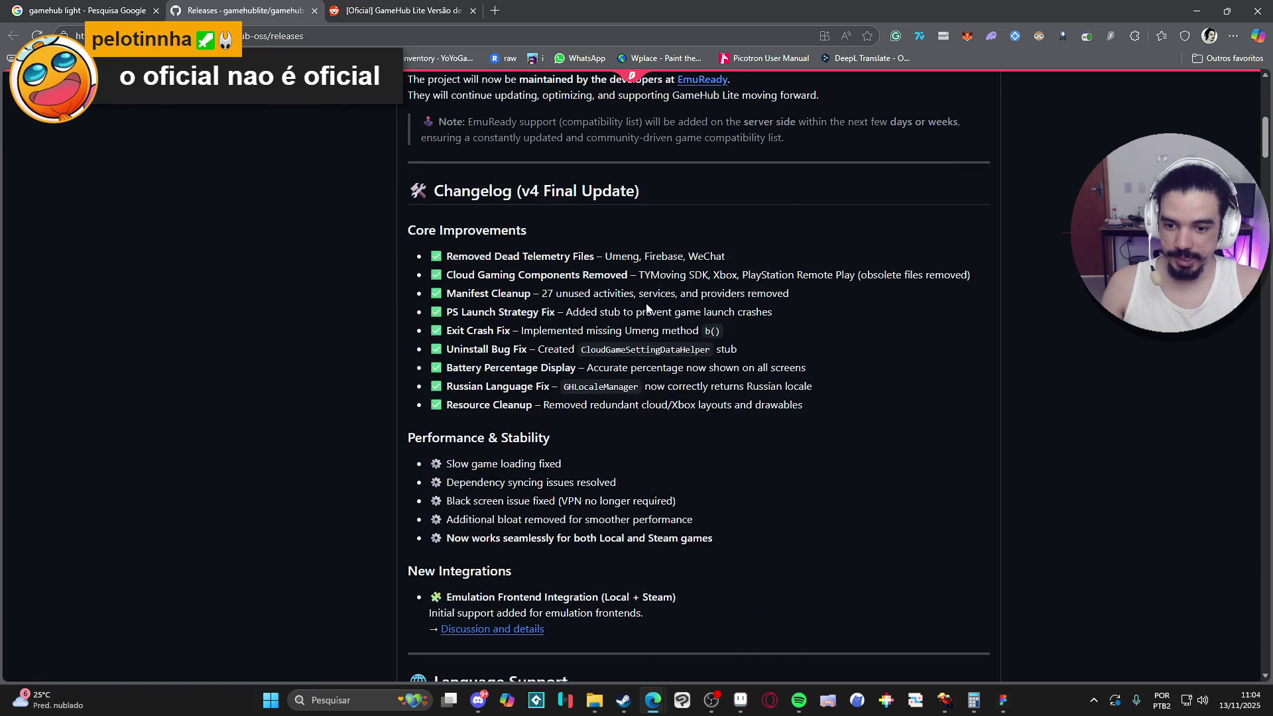
scroll(610, 292, "up", 10)
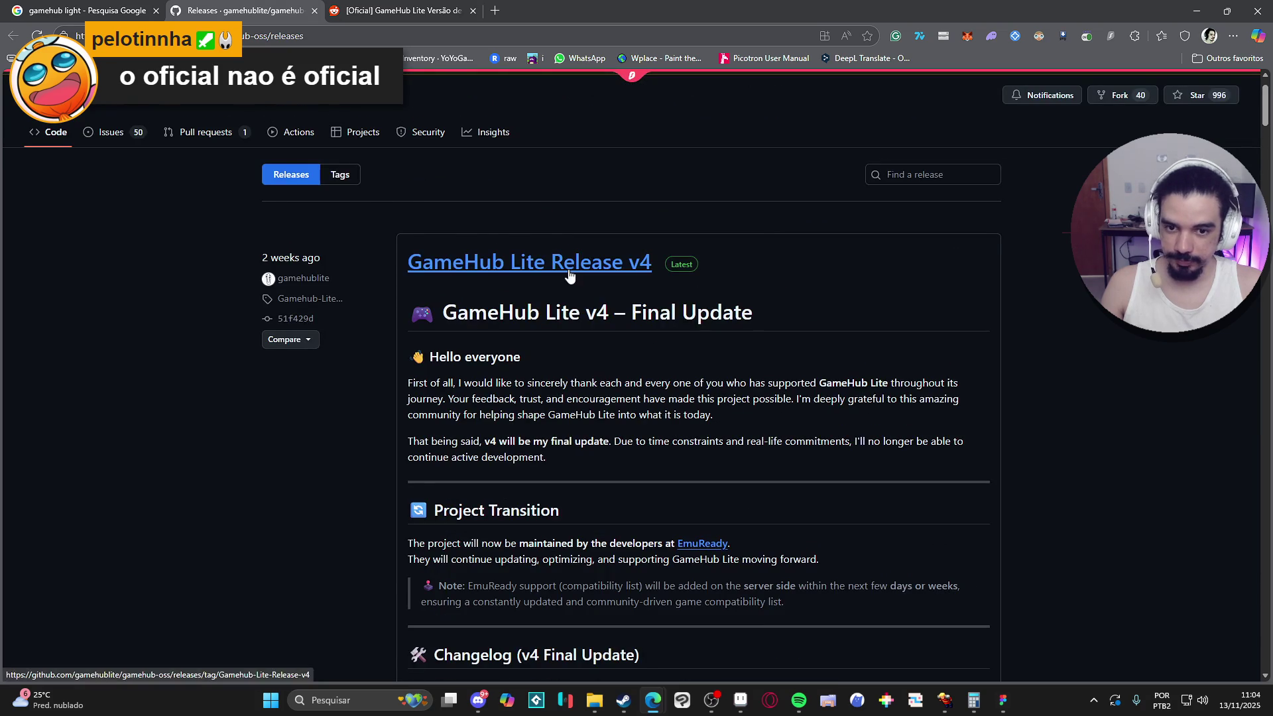
left_click(600, 265)
scroll(473, 288, "down", 5)
scroll(474, 285, "down", 15)
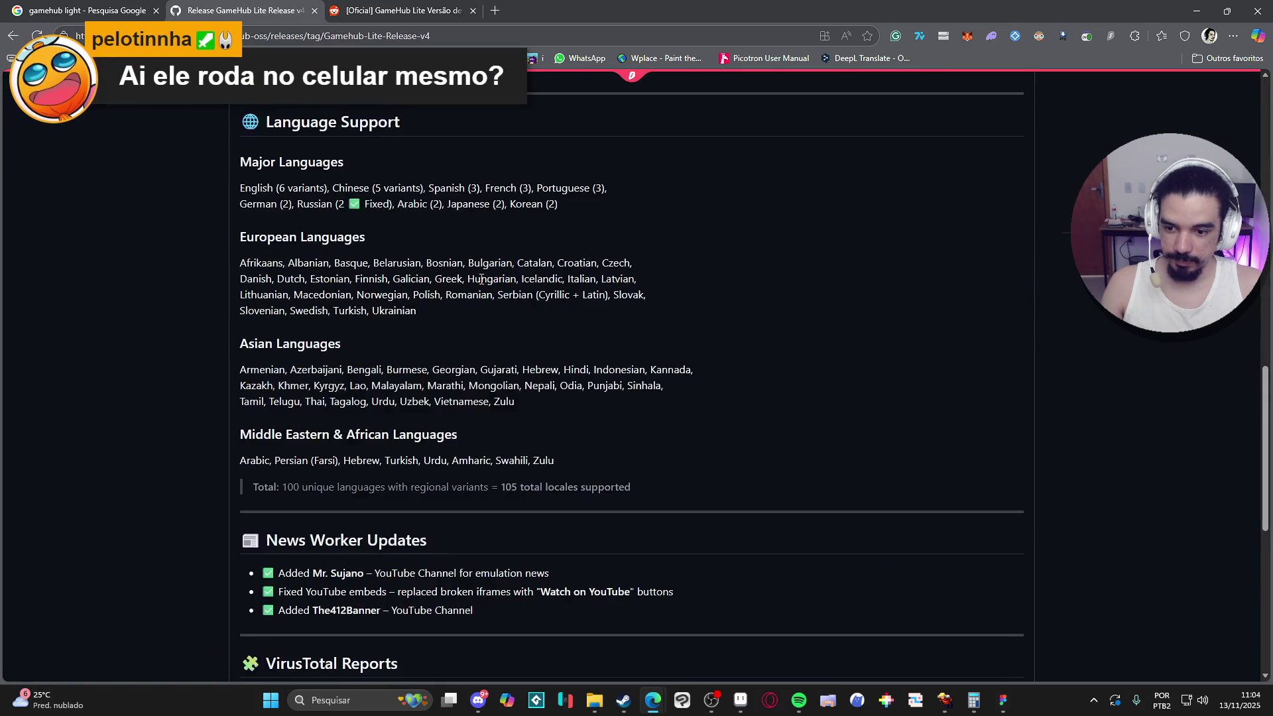
scroll(480, 276, "down", 2)
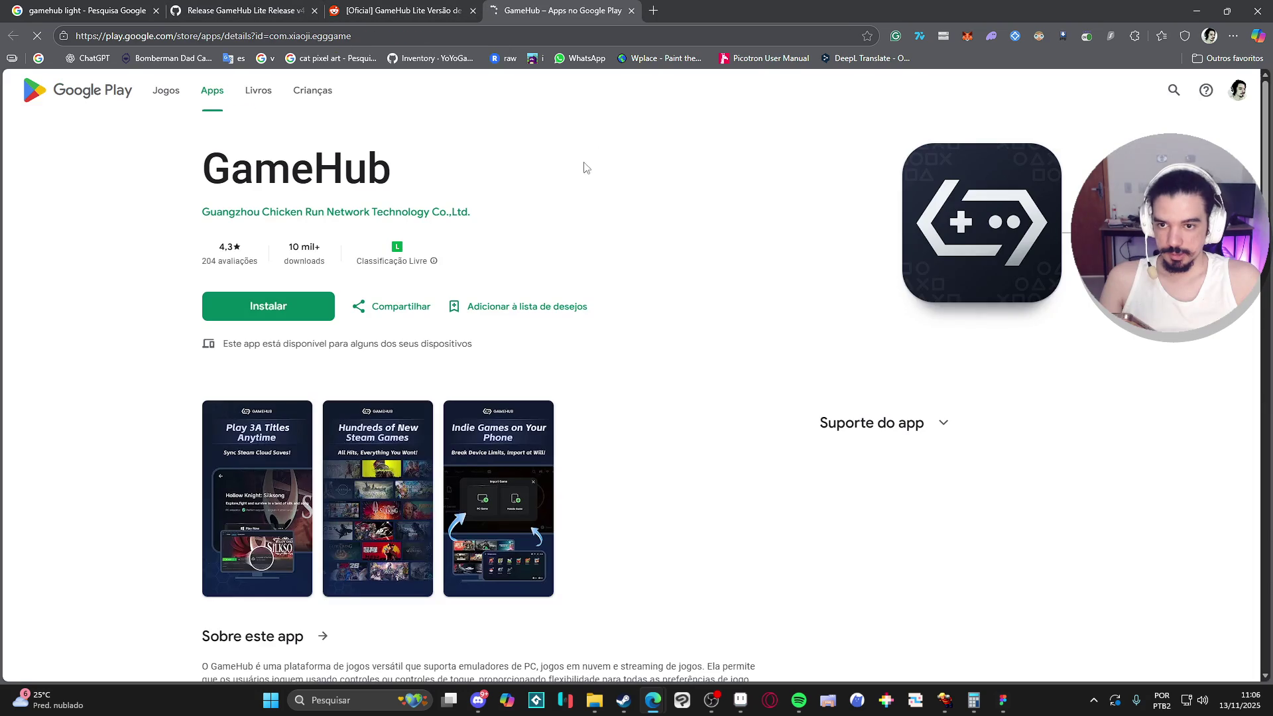
Step: Look over the GameHub Google Play listing, then bring up the Steam store window
scroll(420, 361, "down", 2)
scroll(597, 199, "up", 2)
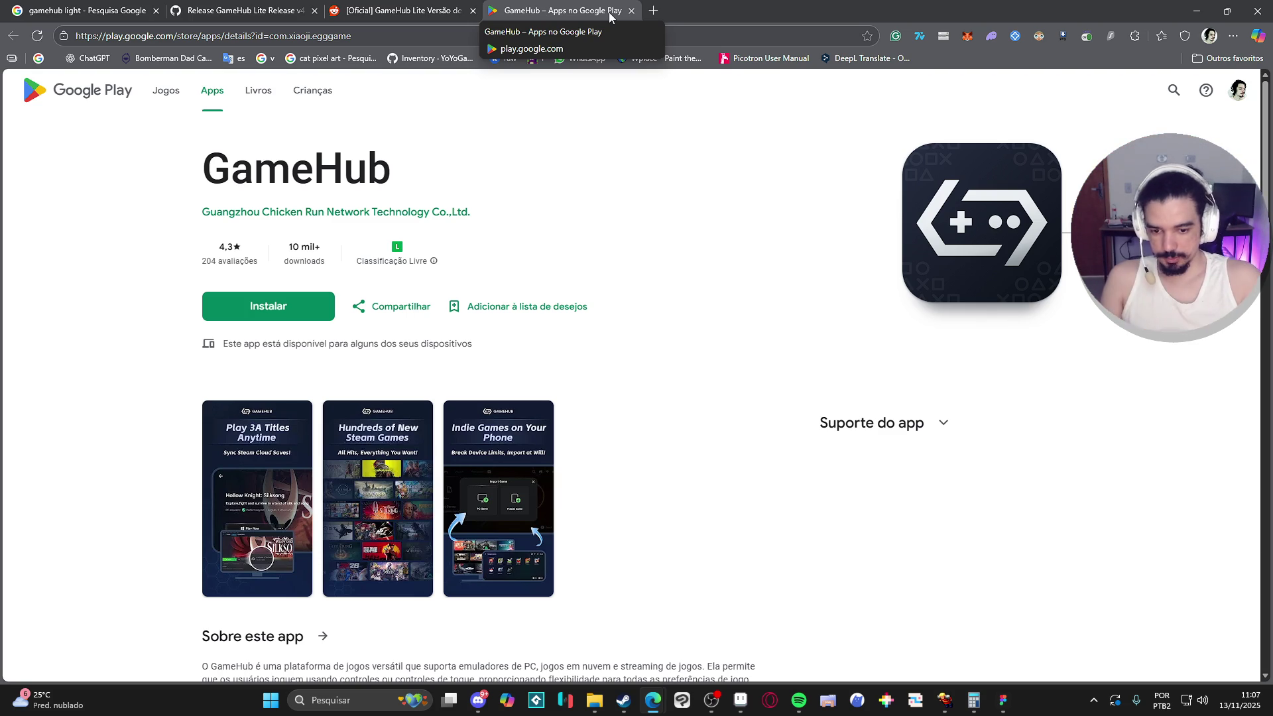
left_click(624, 700)
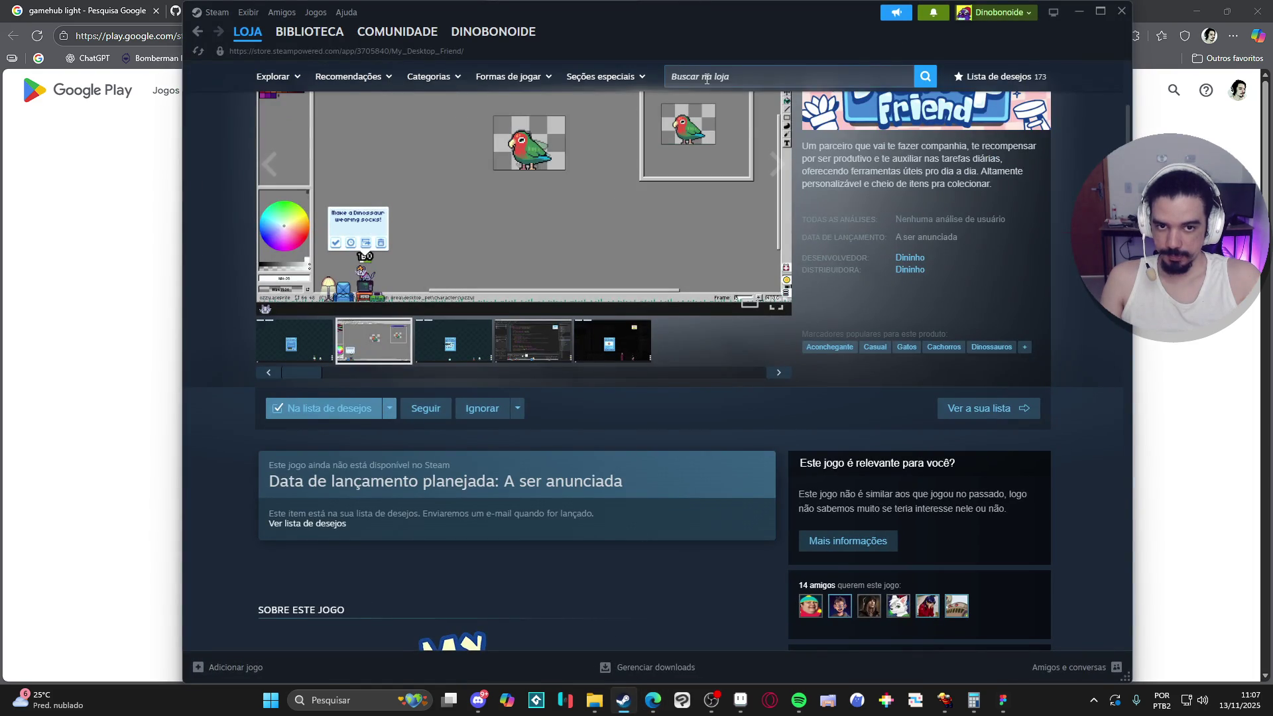
left_click(707, 78)
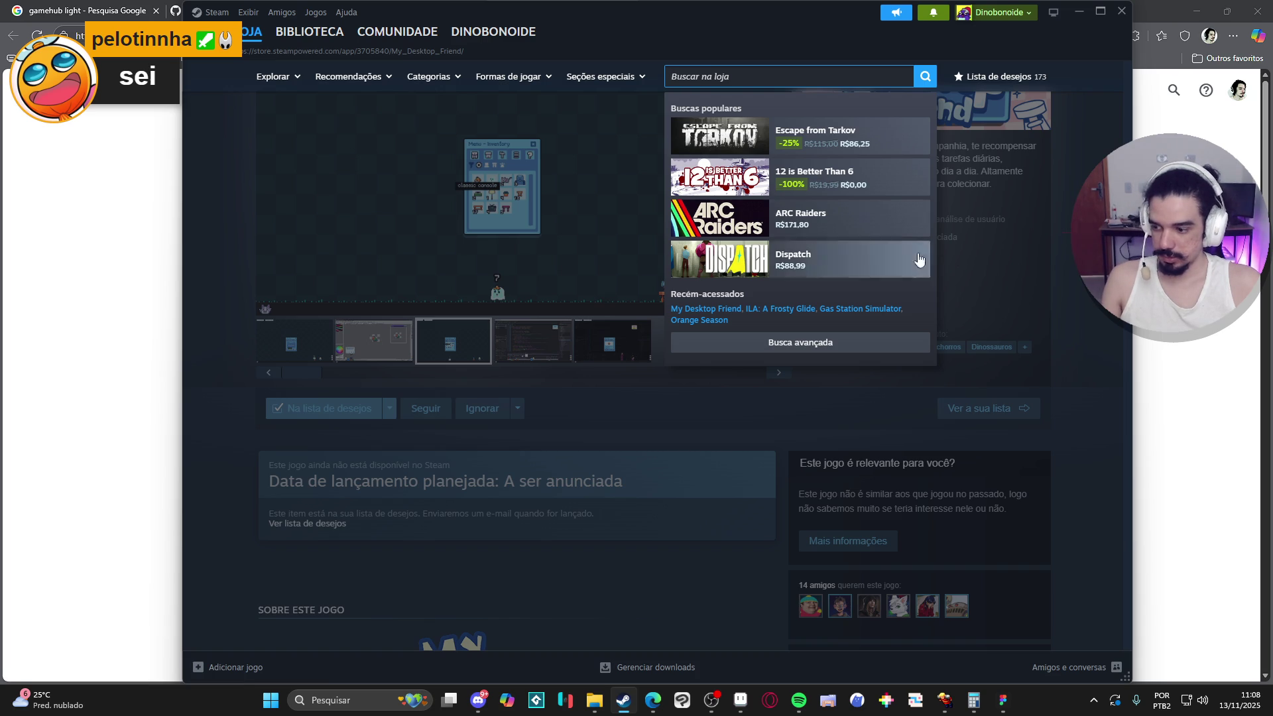
left_click(1083, 20)
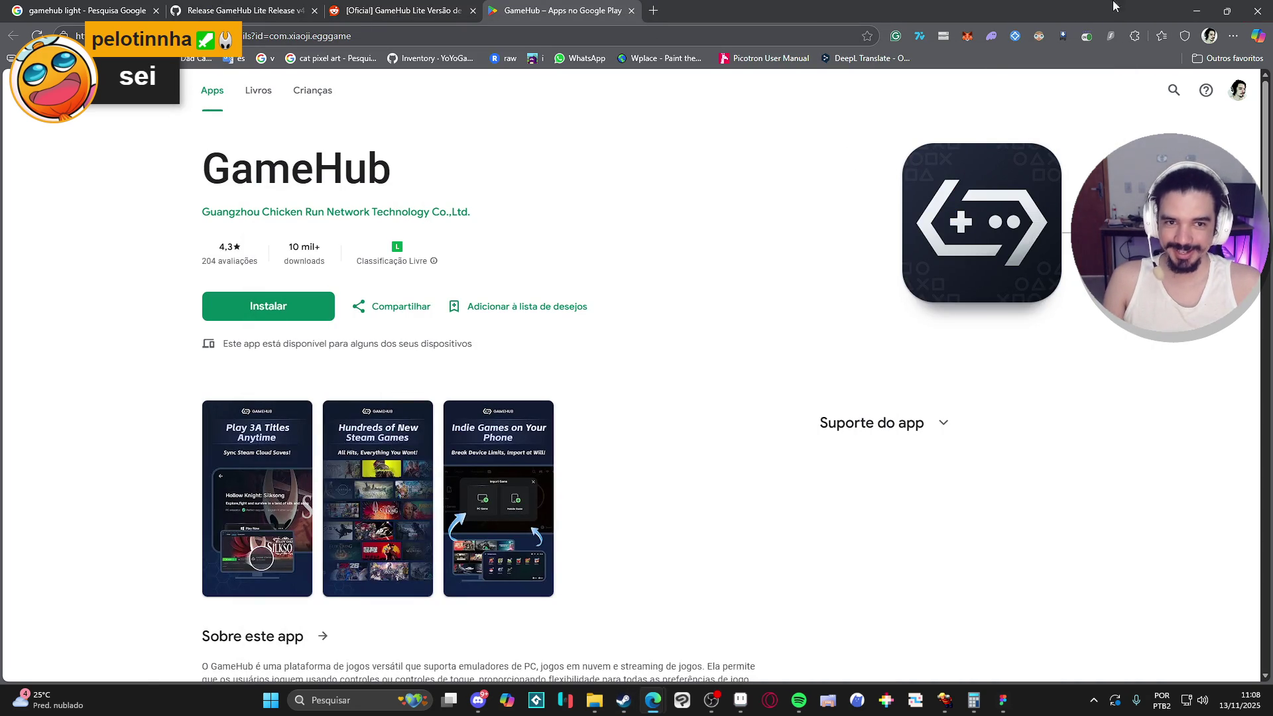
key("alt+Tab")
Step: Eyedrop the dark grey eye-line colour and paint dark pixels along the mouth
scroll(719, 309, "up", 2)
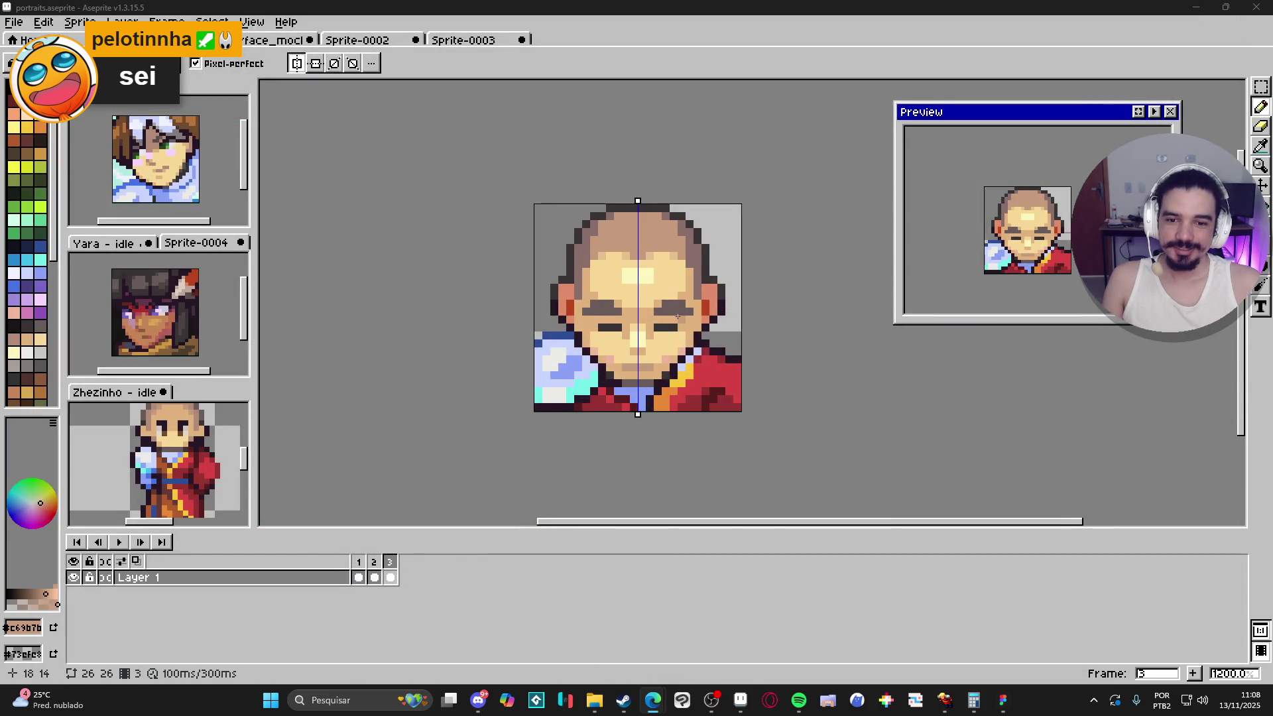
scroll(309, 283, "down", 2)
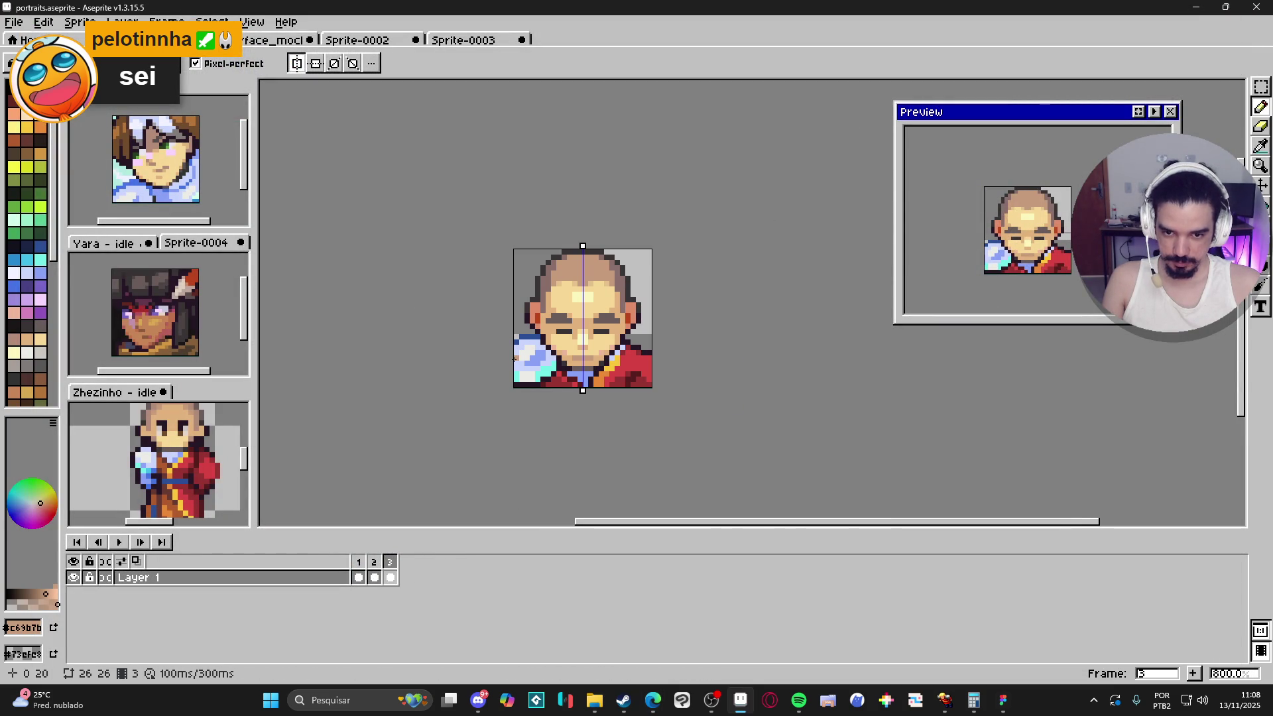
scroll(596, 368, "up", 3)
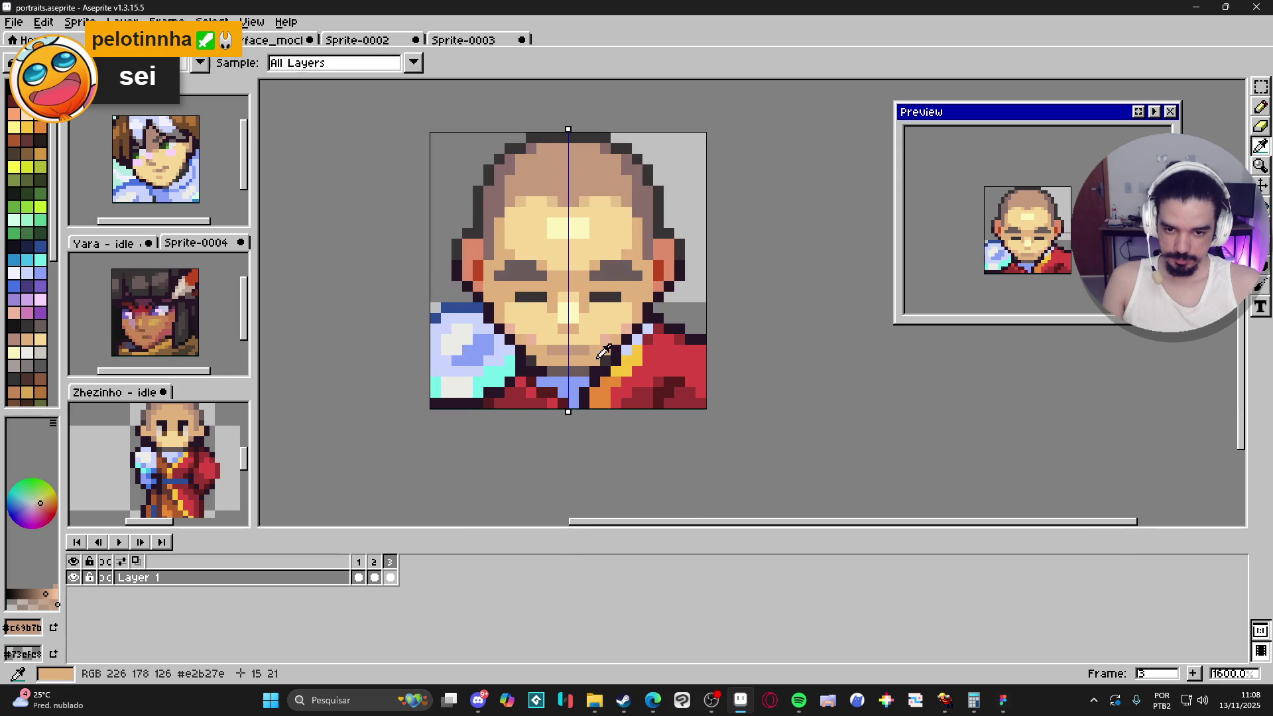
key("i")
left_click(576, 343, "alt")
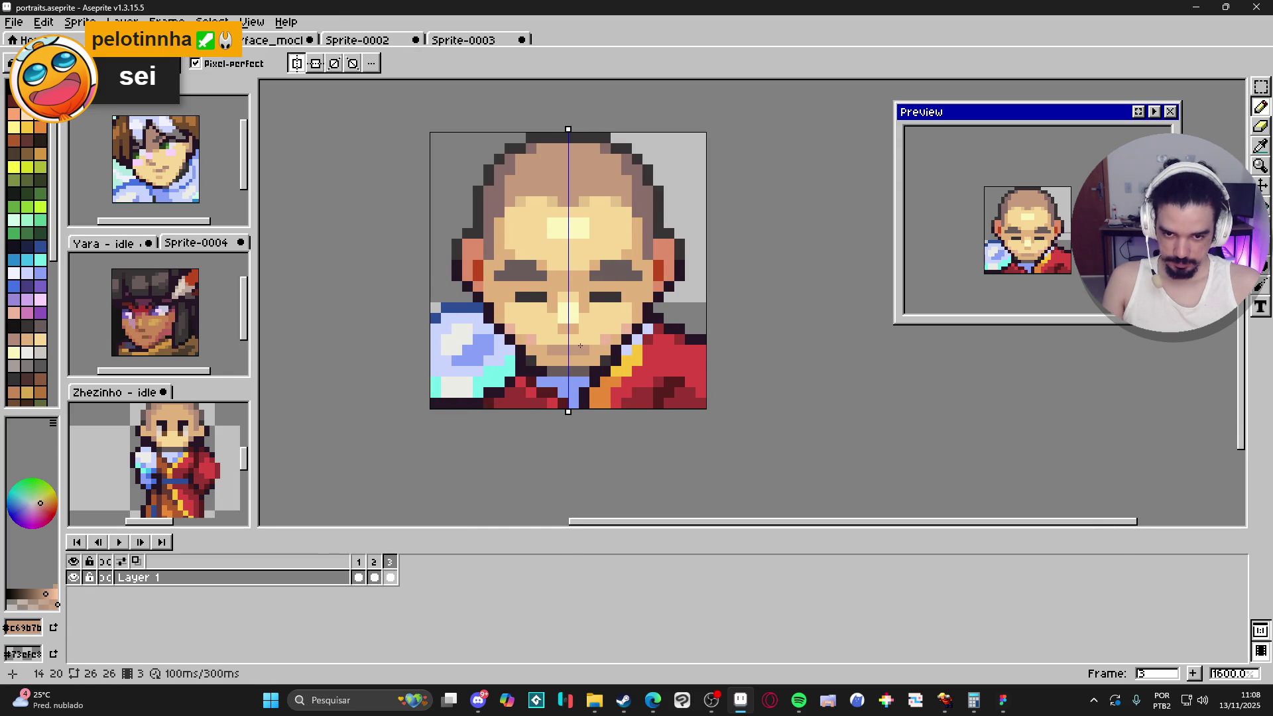
left_click(605, 296, "alt")
left_click(571, 348)
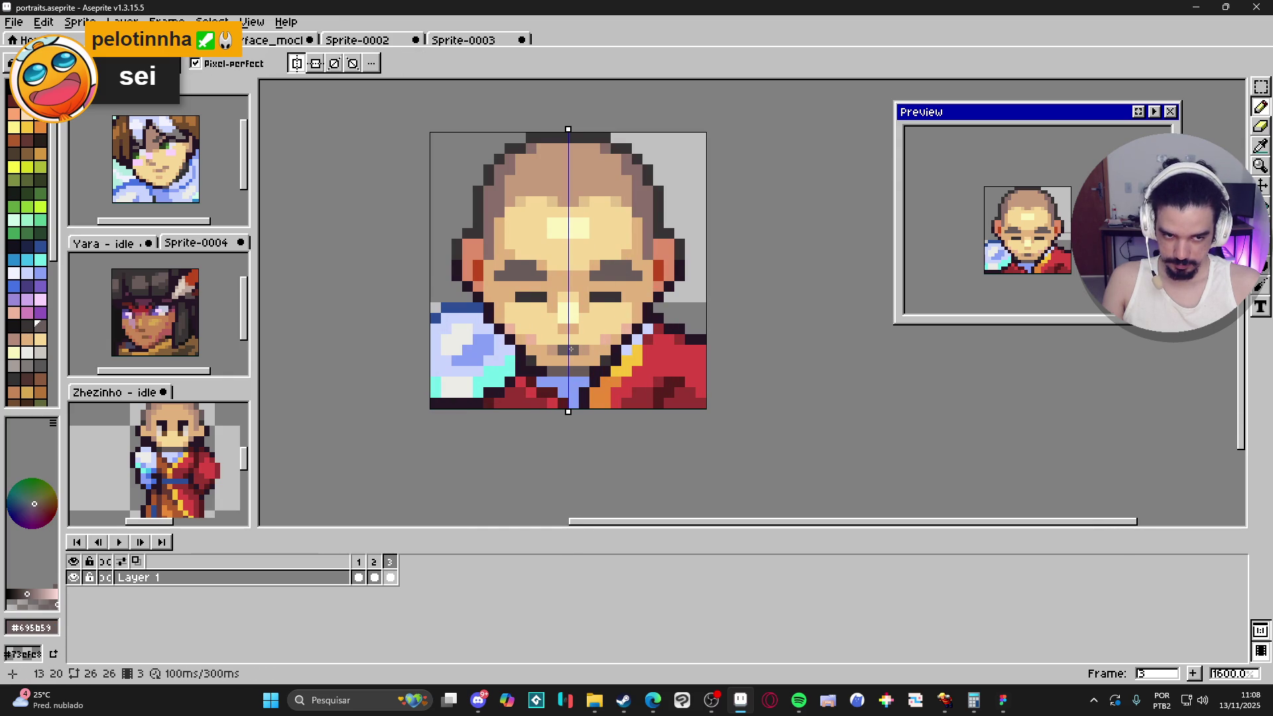
left_click(582, 349)
left_click(553, 350)
Step: Add a tan pixel beside the nose and recolour both mouth ends mid grey #886e6a
left_click(627, 255, "alt")
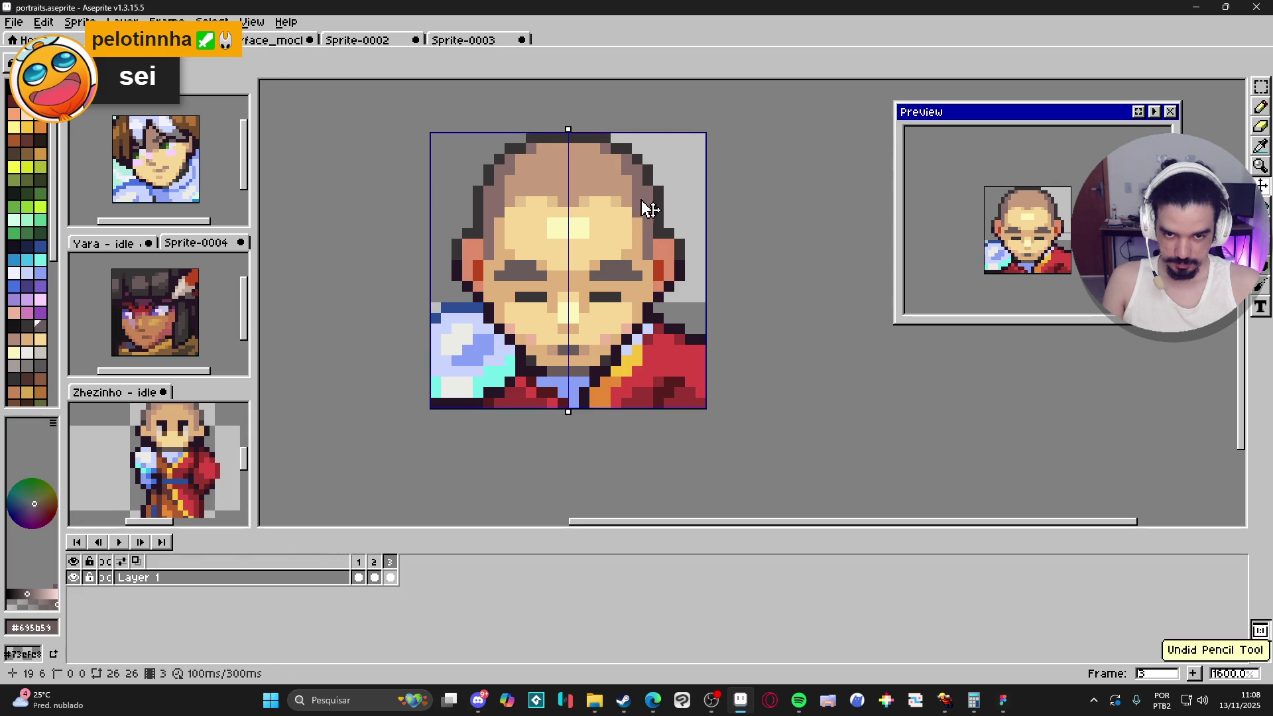
left_click(595, 329)
left_click(648, 243, "alt")
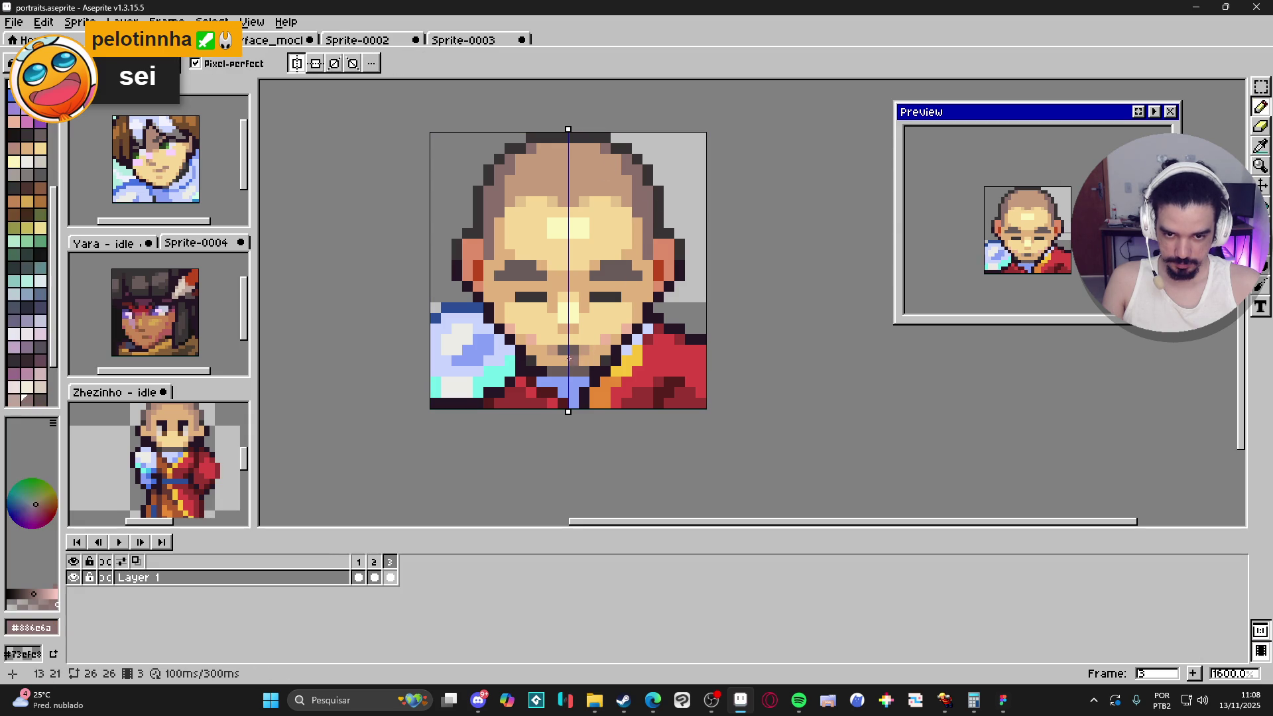
left_click(583, 350)
left_click(553, 349)
left_click(592, 358, "alt")
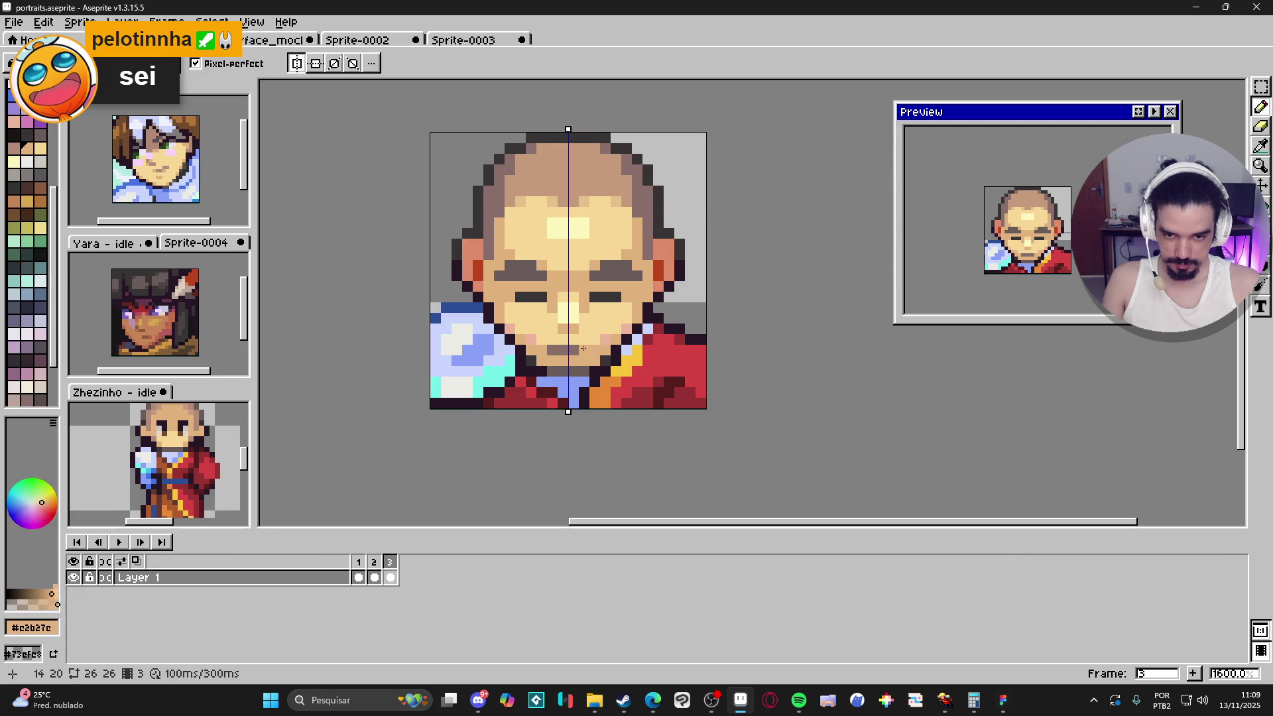
key("ctrl+z")
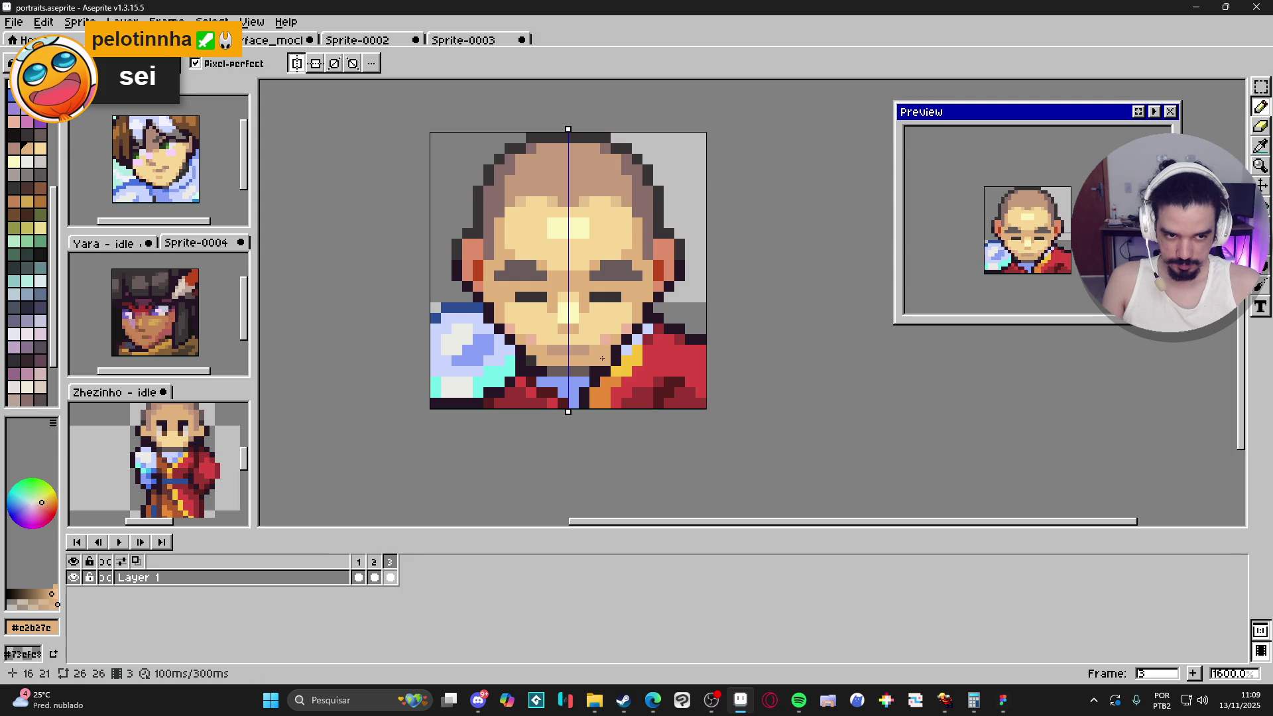
Step: Paint a pale #f6d896 highlight row across the chin, undoing a stray dark pixel
left_click(601, 358, "alt")
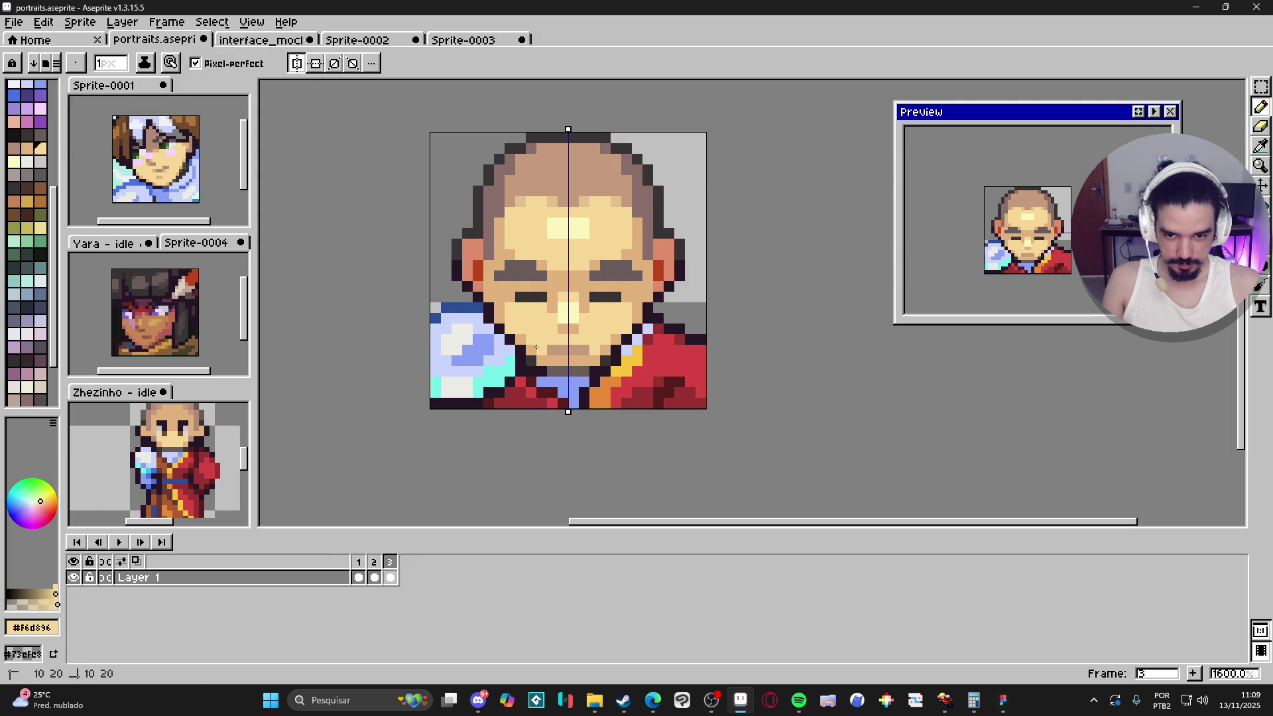
left_click_drag(552, 360, 585, 360)
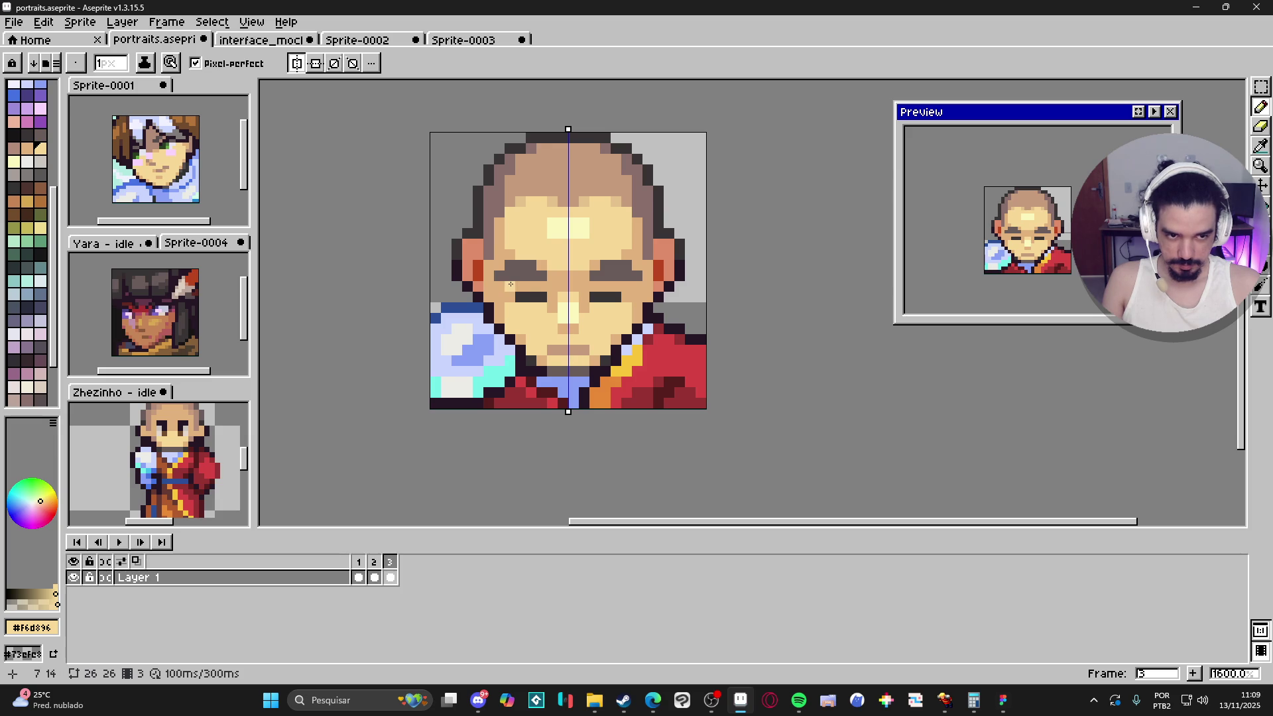
left_click(503, 304, "alt")
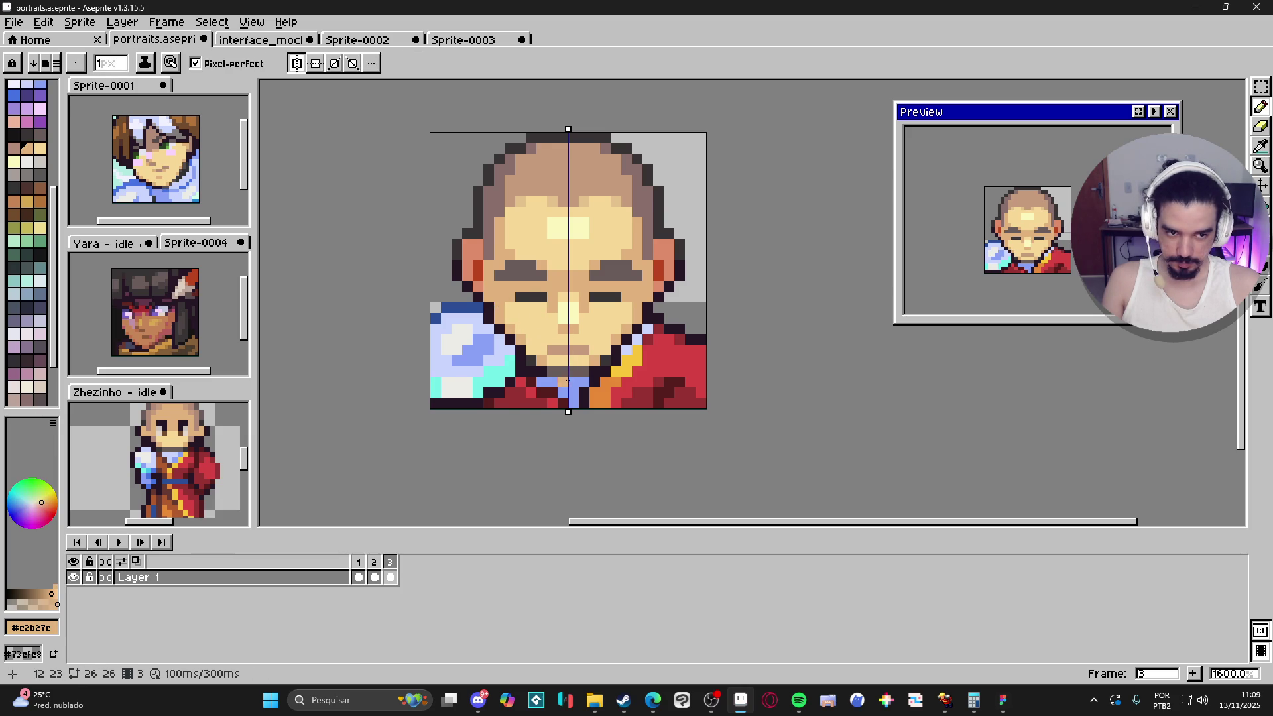
key("alt")
left_click(538, 357, "alt")
left_click(594, 361)
key("ctrl+z")
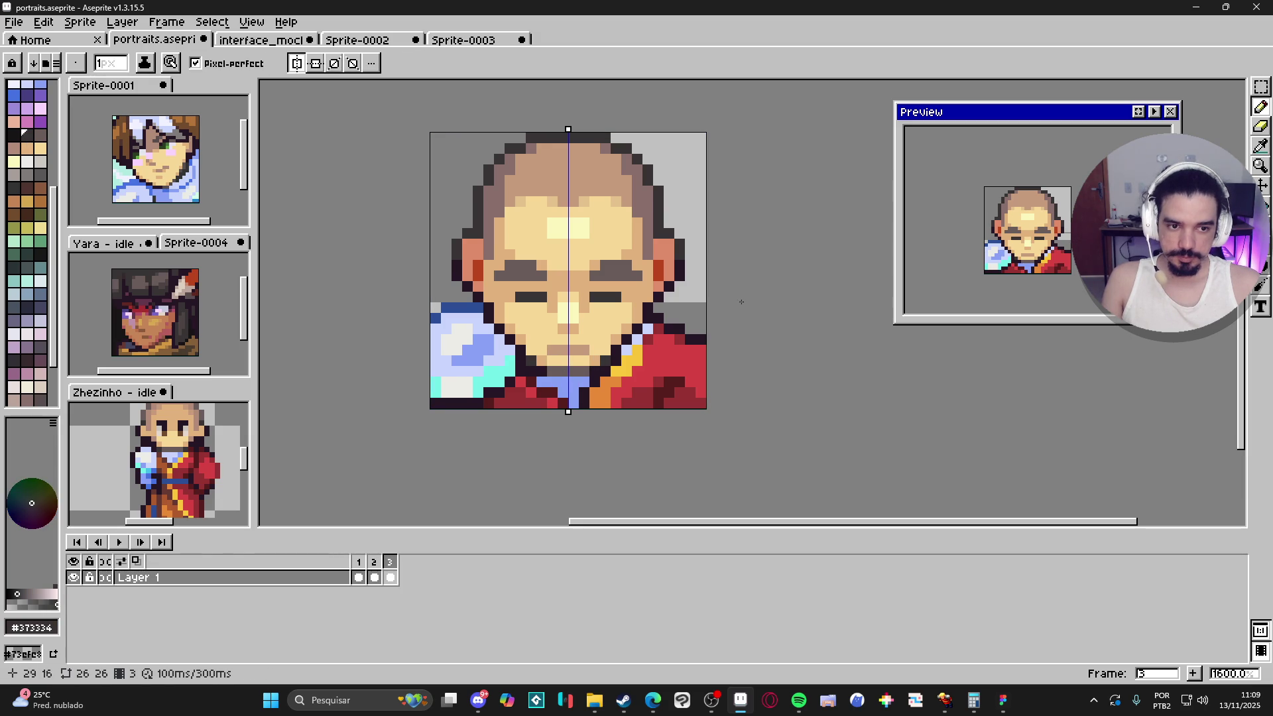
scroll(647, 360, "down", 1)
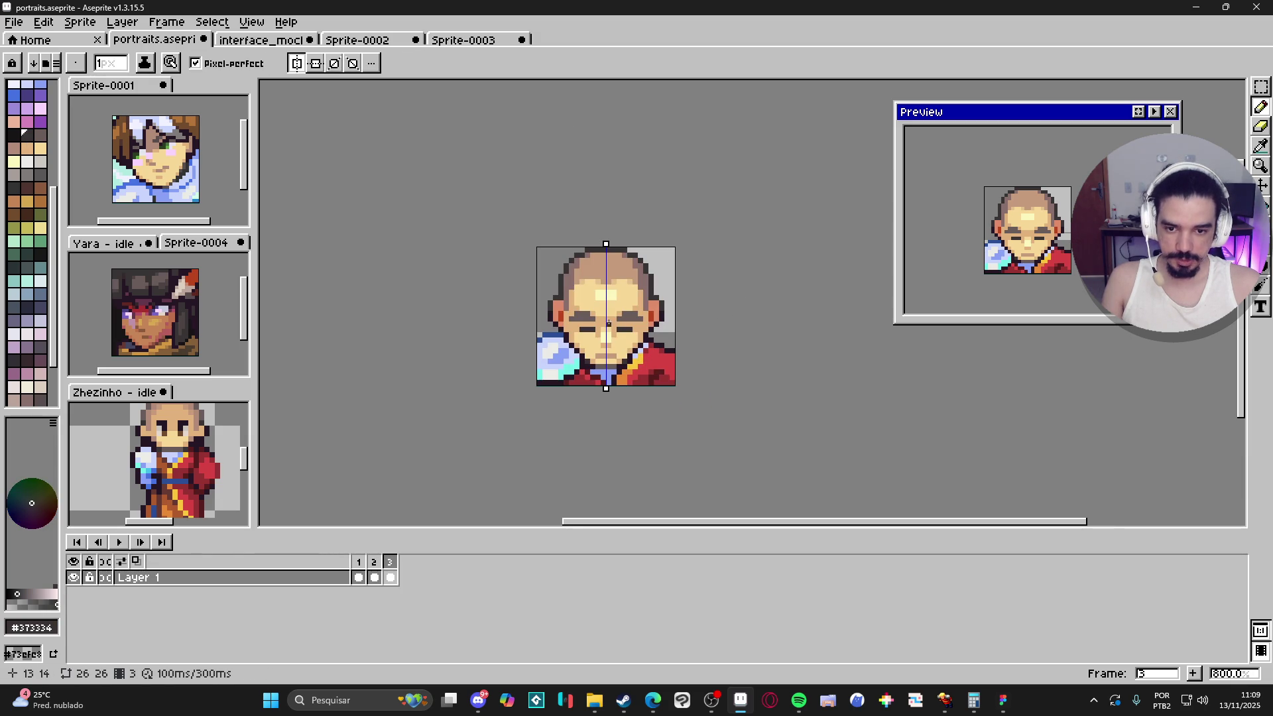
left_click(26, 242)
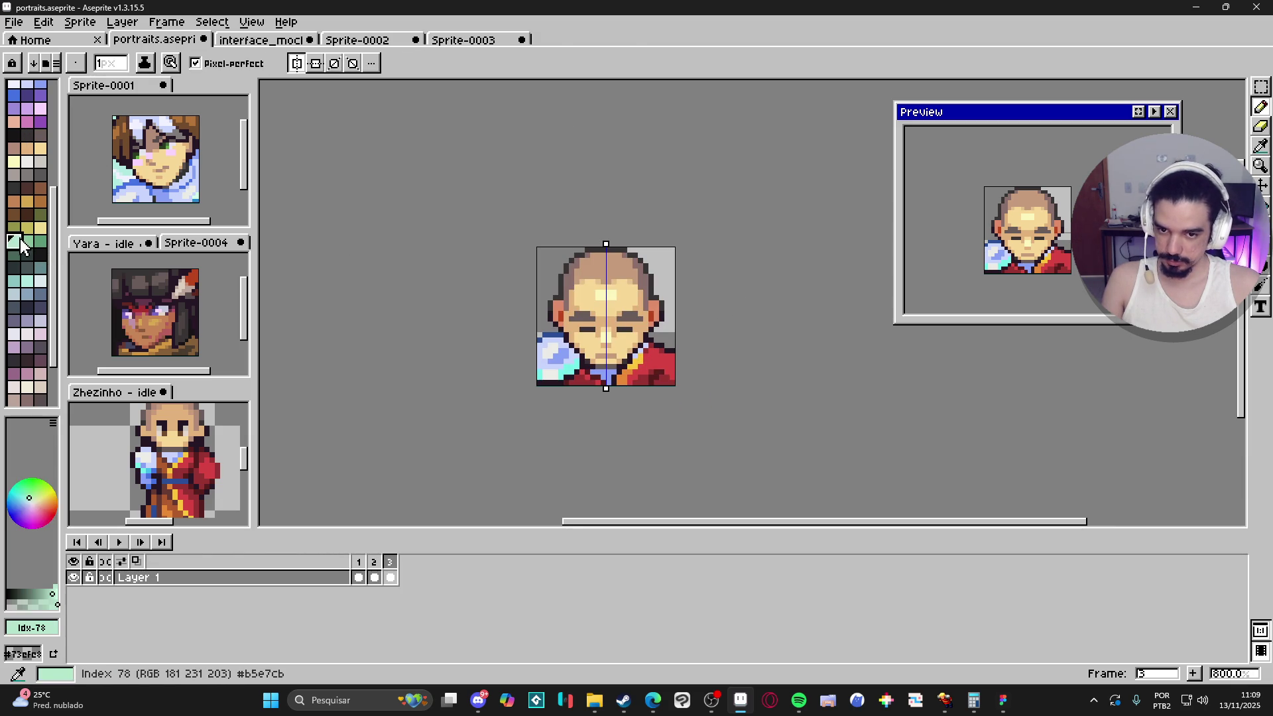
Step: Bucket-fill the background mint green and turn off vertical symmetry
key("g")
left_click(553, 265)
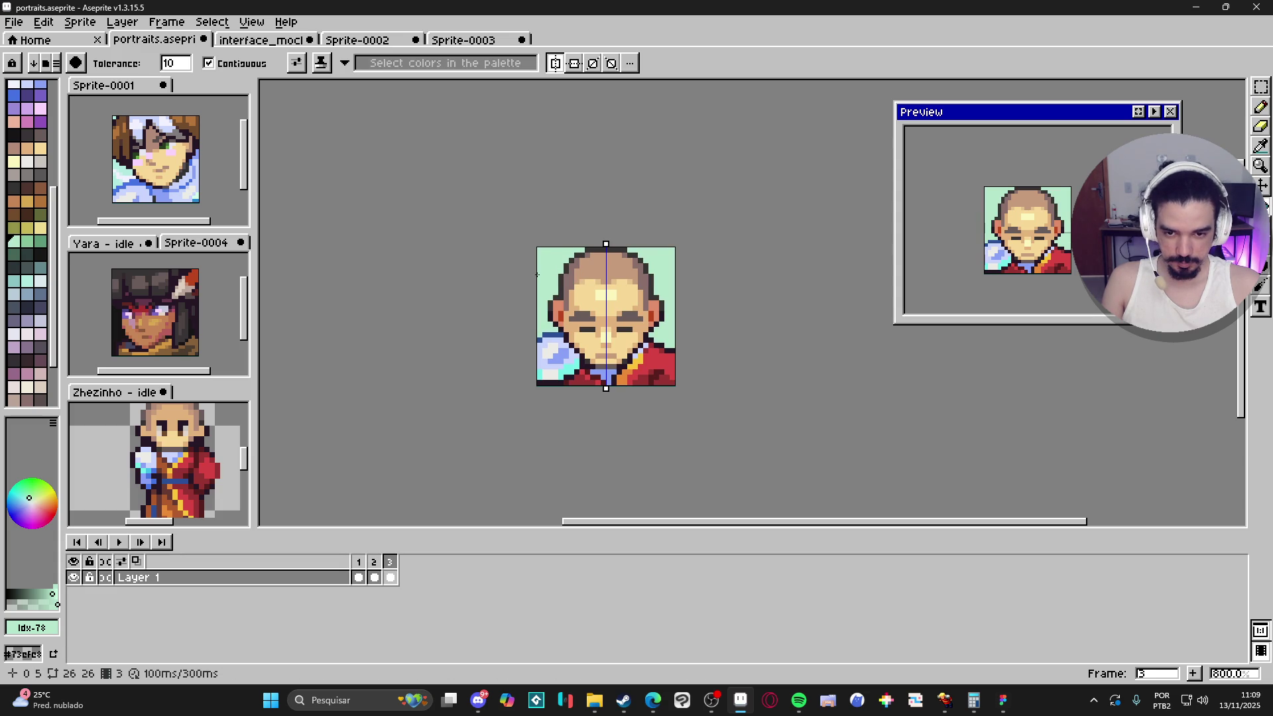
left_click(568, 66)
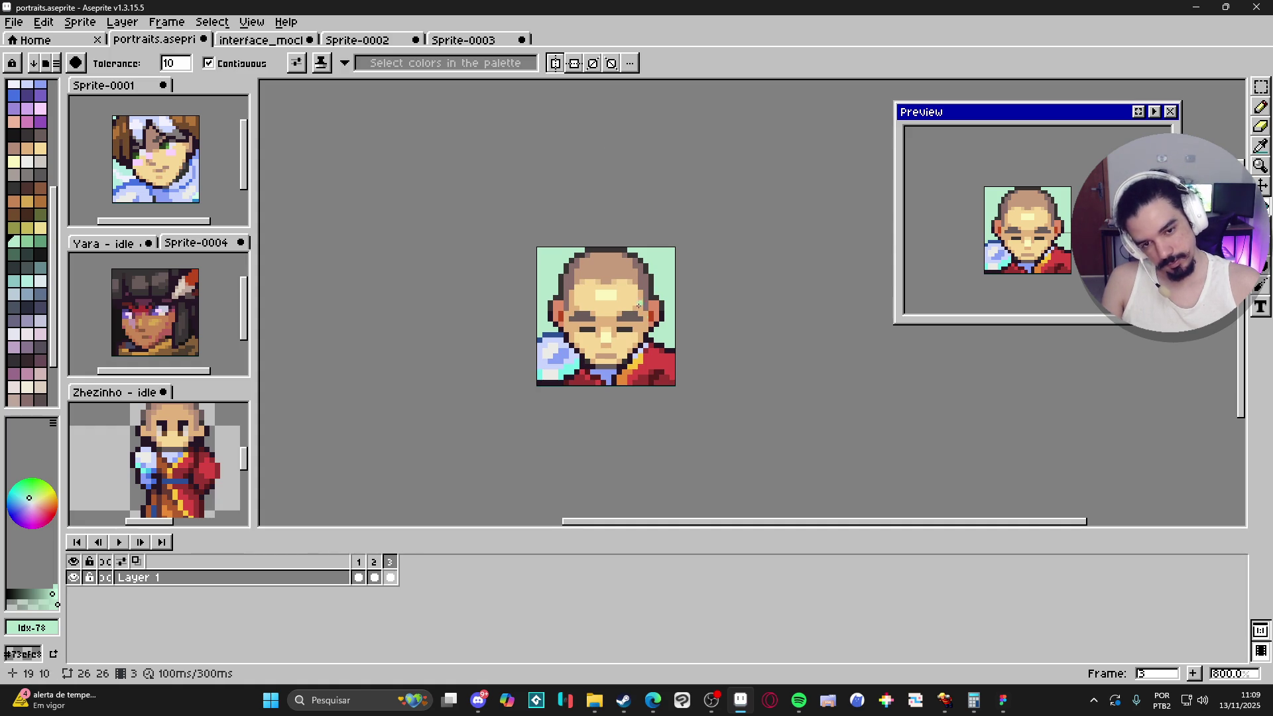
Step: Touch up the skin tones around the mouth with darker and lighter sampled colours
scroll(641, 332, "up", 2)
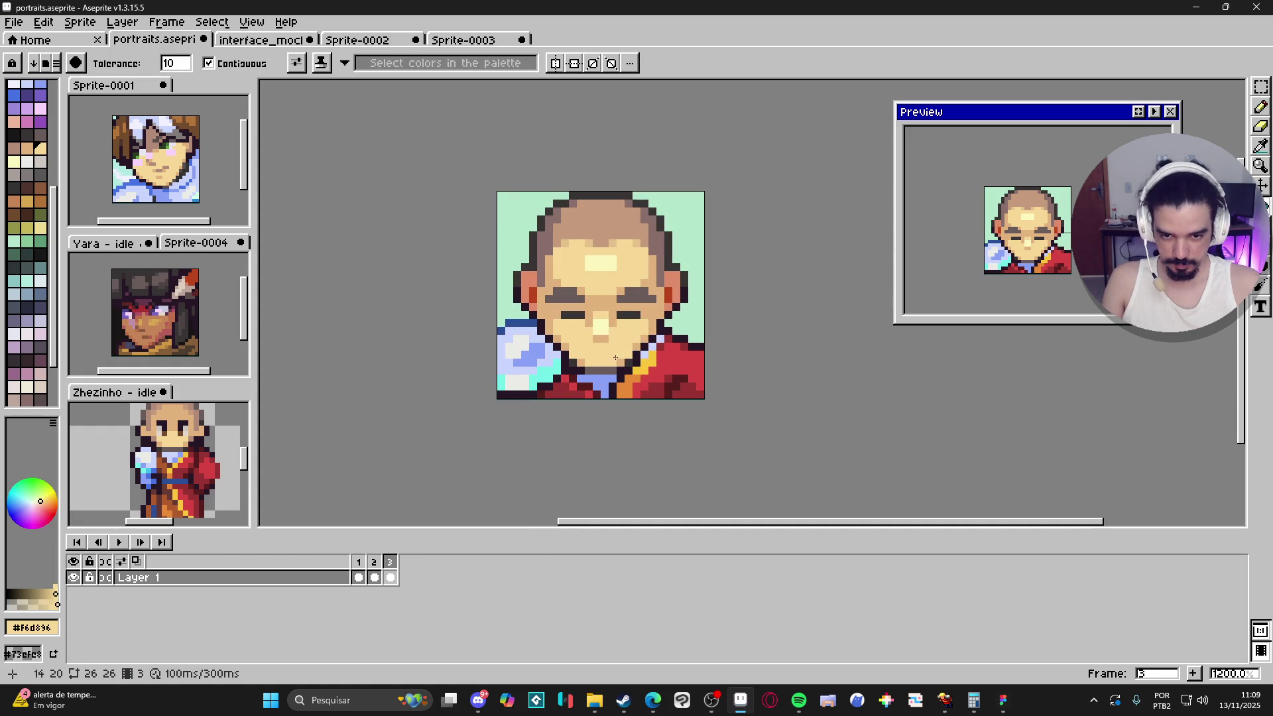
key("b")
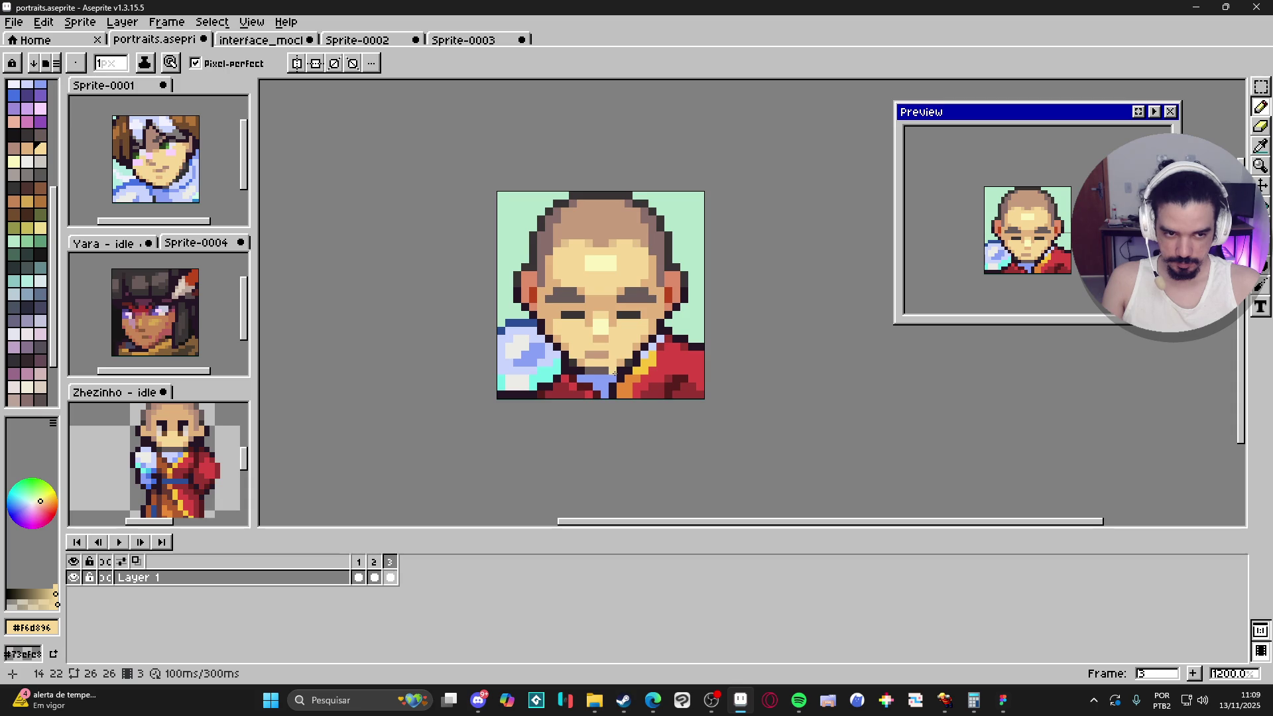
left_click(597, 354, "alt")
left_click(604, 347)
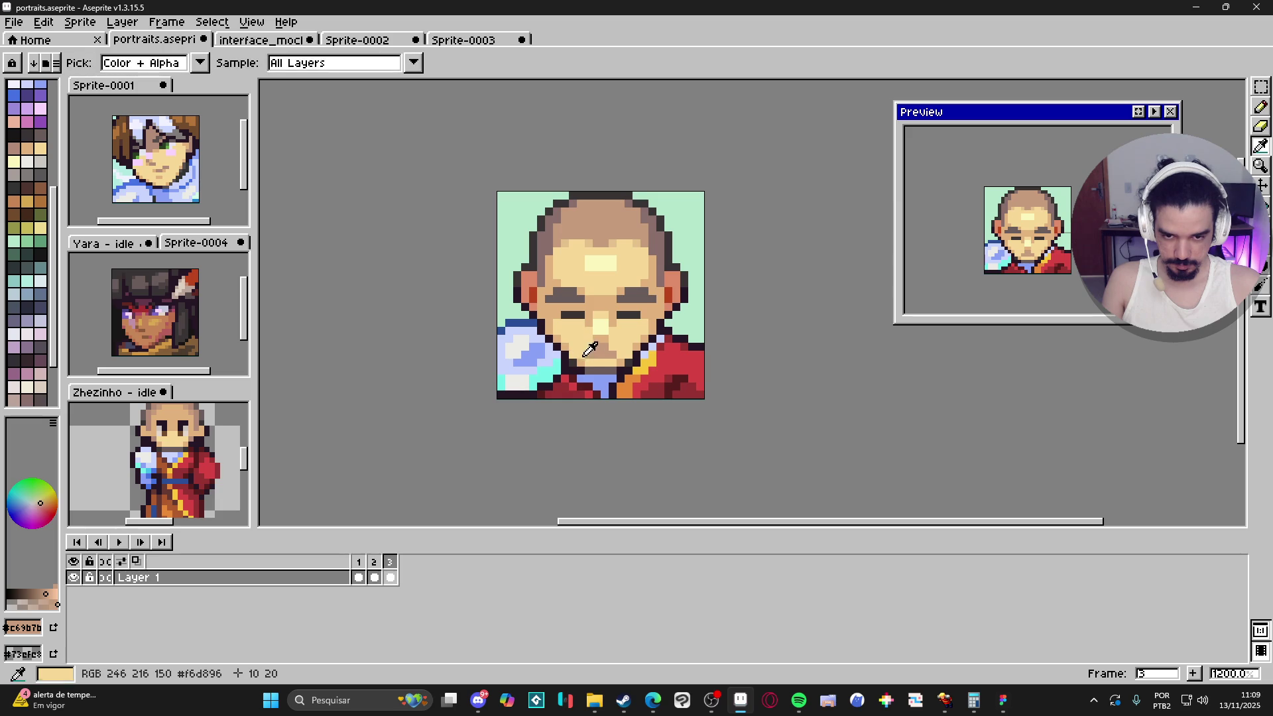
left_click(586, 347, "alt")
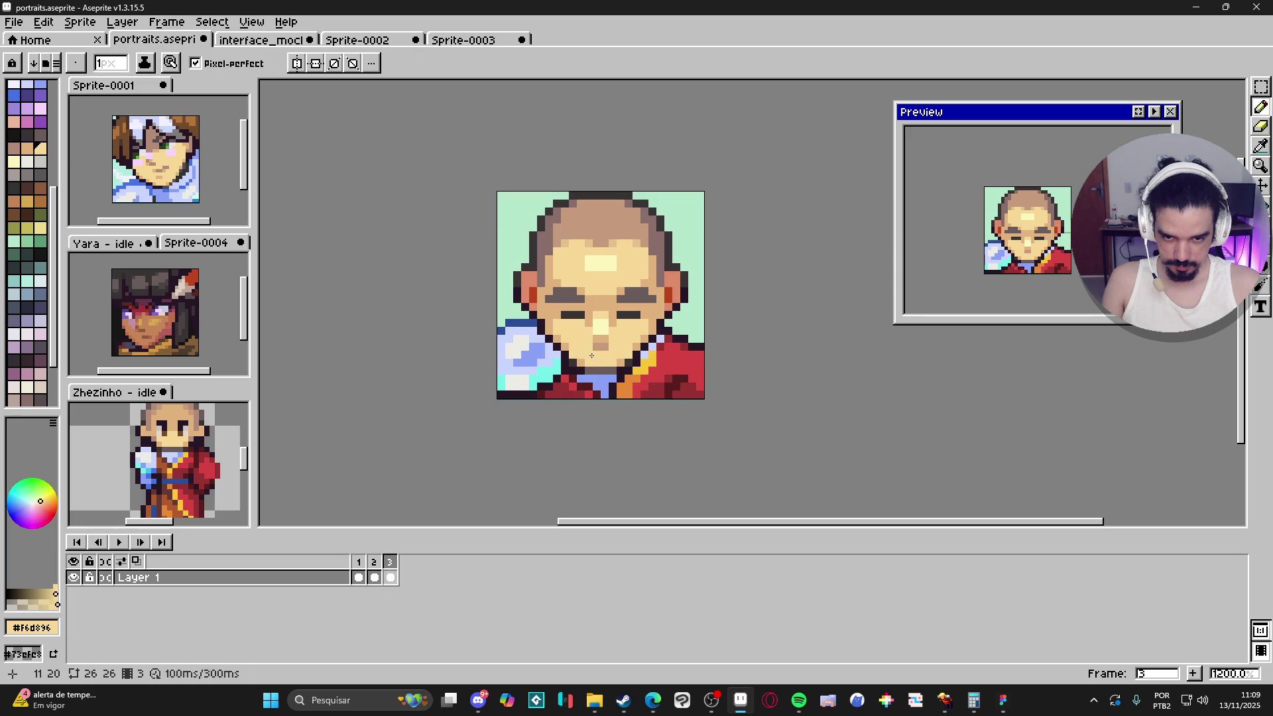
left_click(601, 345, "alt")
left_click(590, 348)
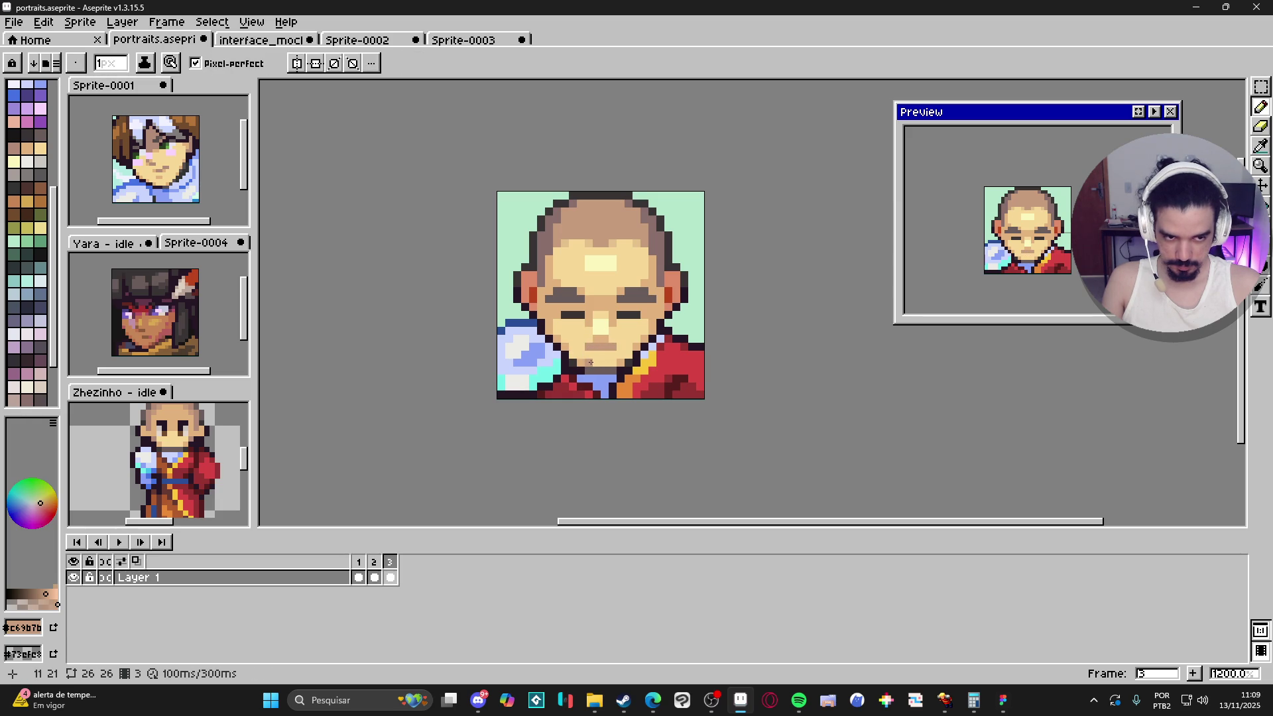
key("ctrl+z")
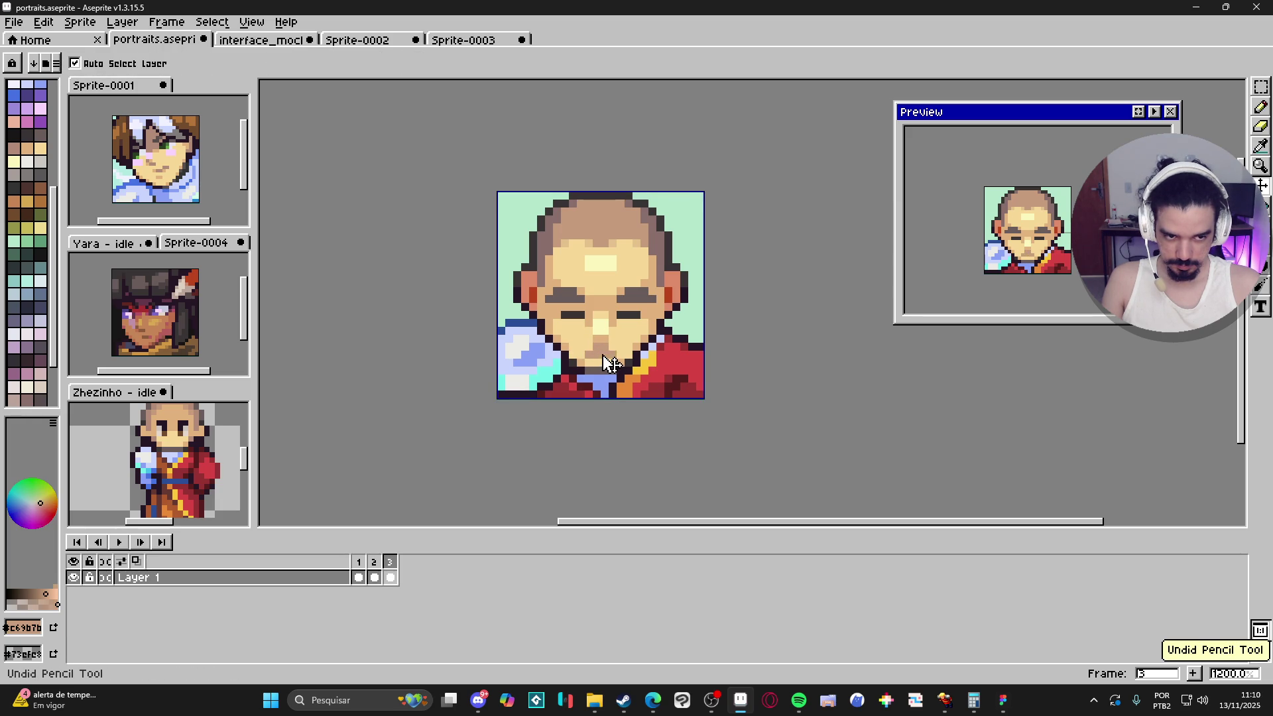
left_click(594, 345, "alt")
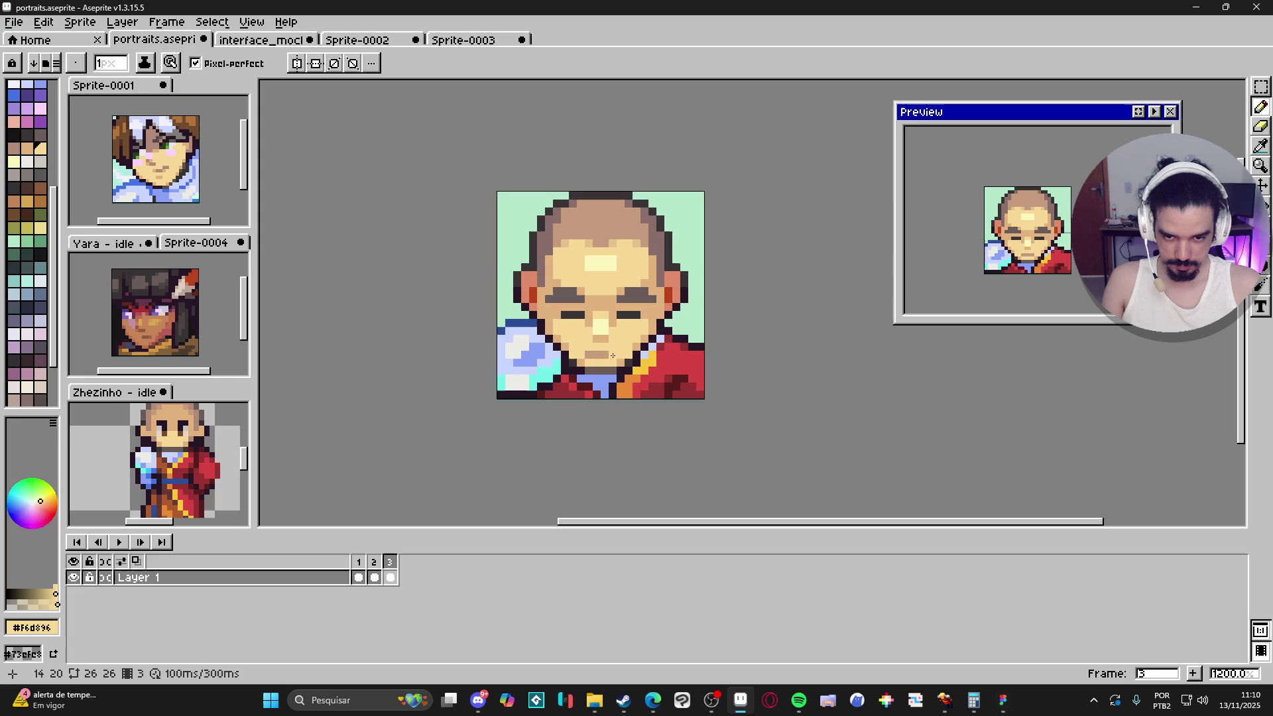
left_click(602, 348, "alt")
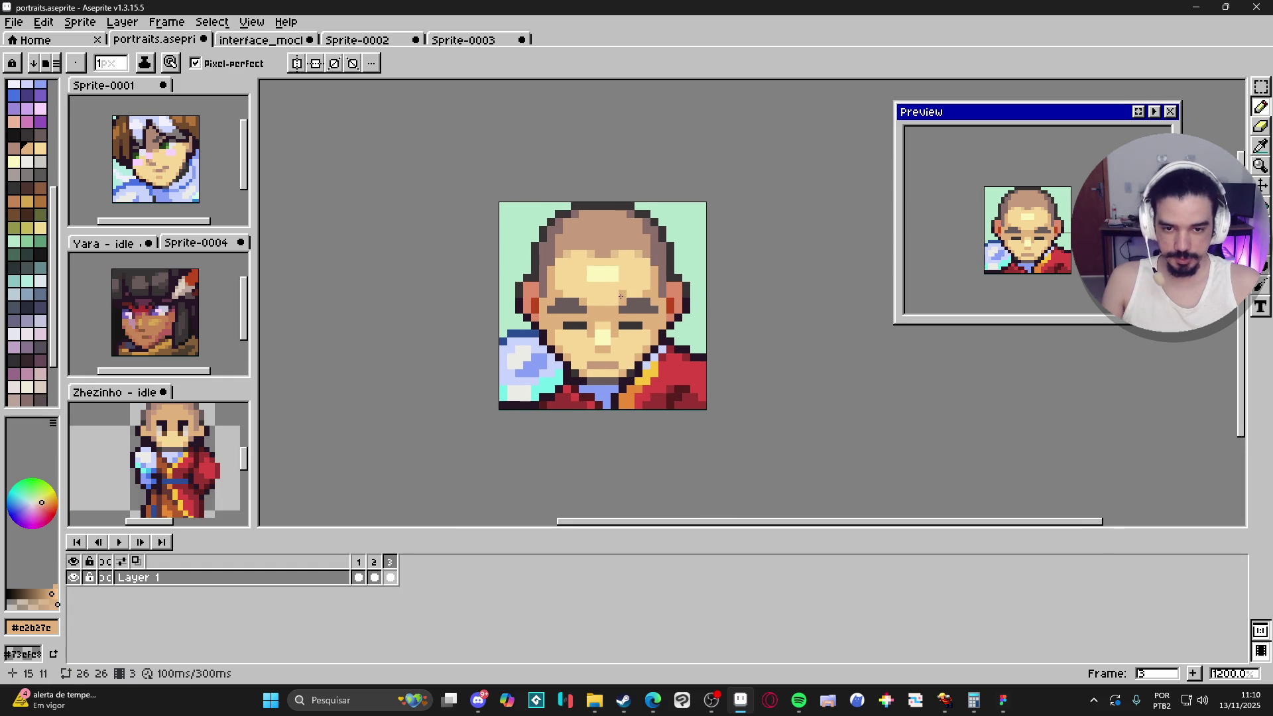
Step: Repaint both closed eyes as a dark grey line, undoing a stray forehead pixel
scroll(611, 285, "up", 1)
left_click(628, 334, "alt")
mouse_move(628, 333)
left_mouse_down()
mouse_move(646, 334)
mouse_move(552, 336)
left_mouse_up()
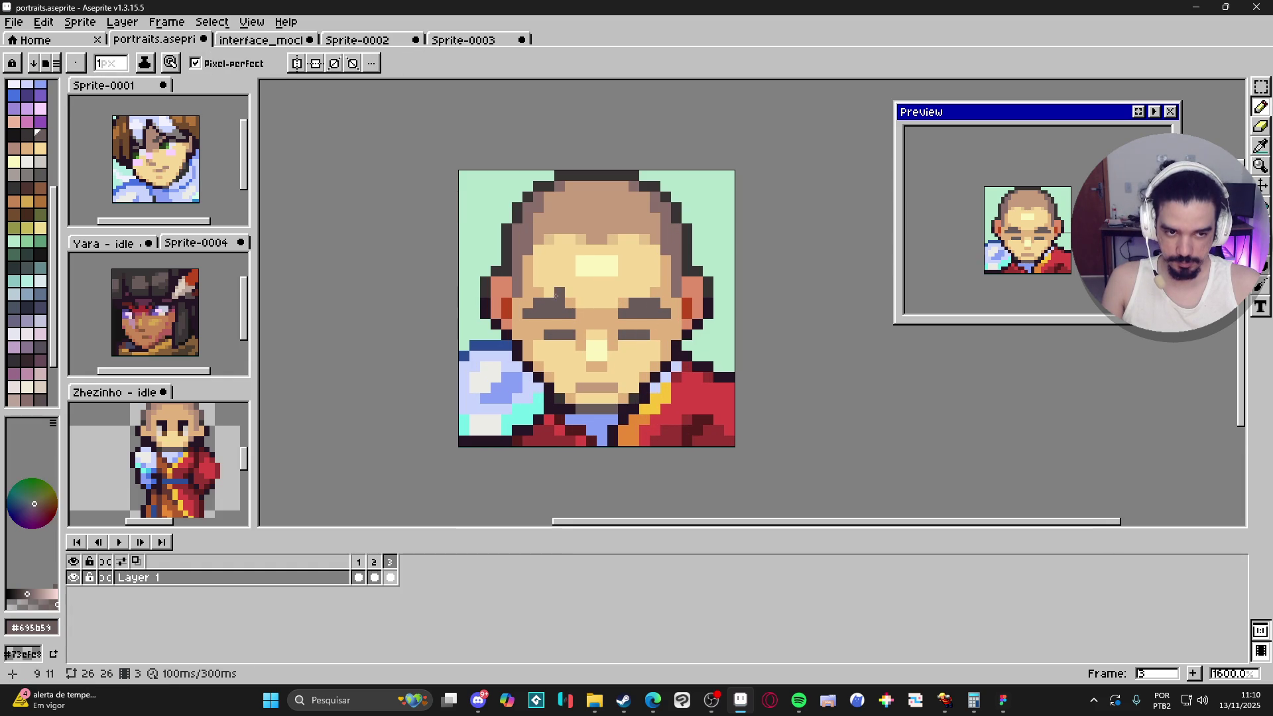
left_click(601, 272)
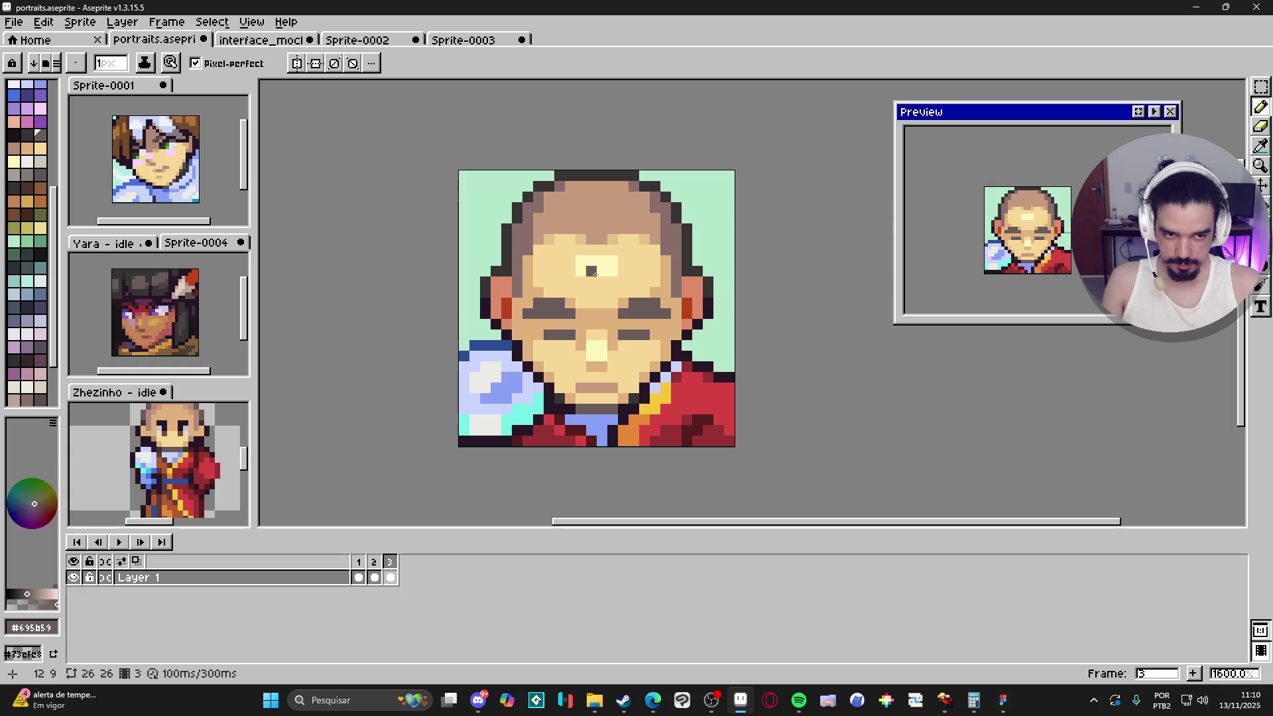
key("ctrl+z")
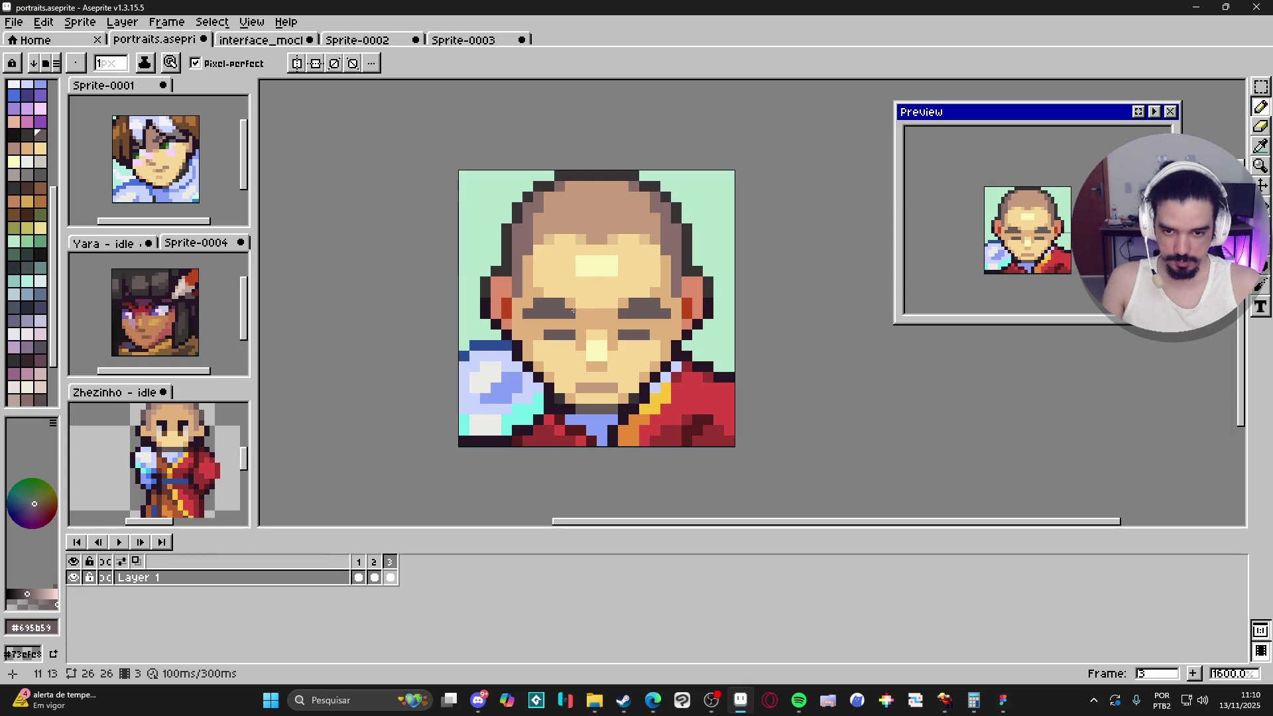
Step: Darken the left eyebrow with the dark palette colour using a 1px brush
left_click(26, 135)
key("plus")
key("minus")
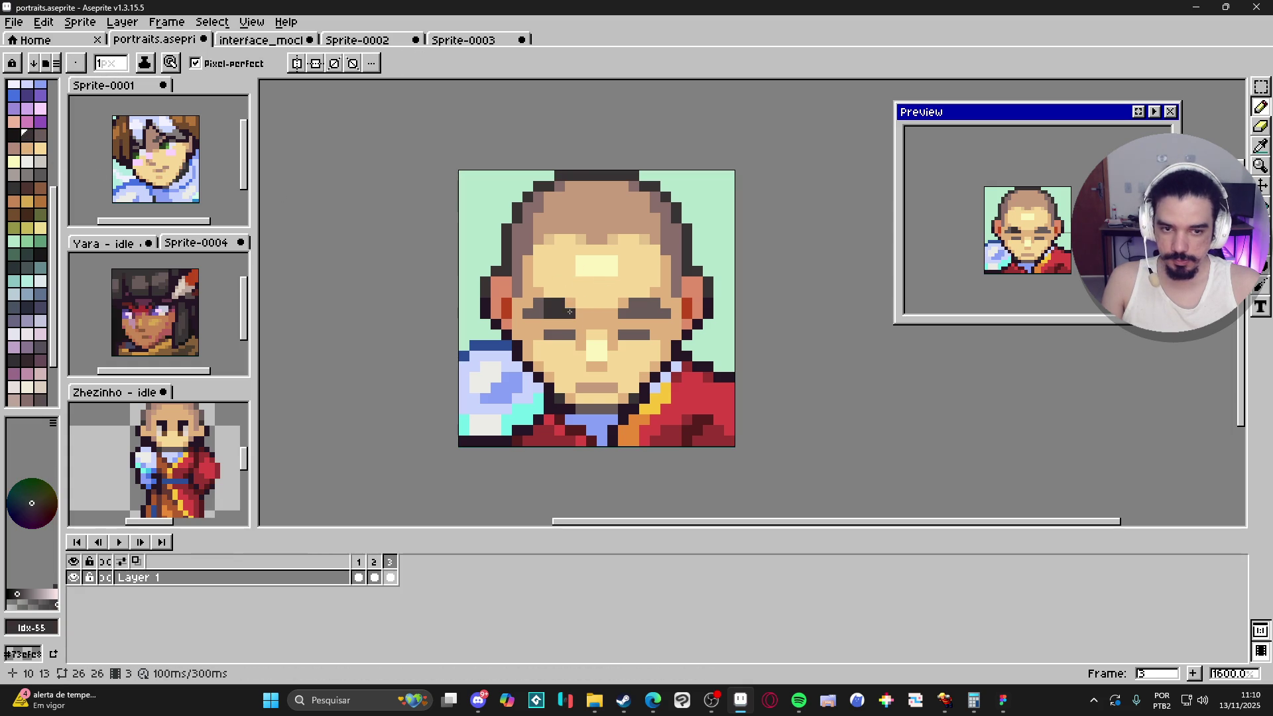
left_click(538, 312)
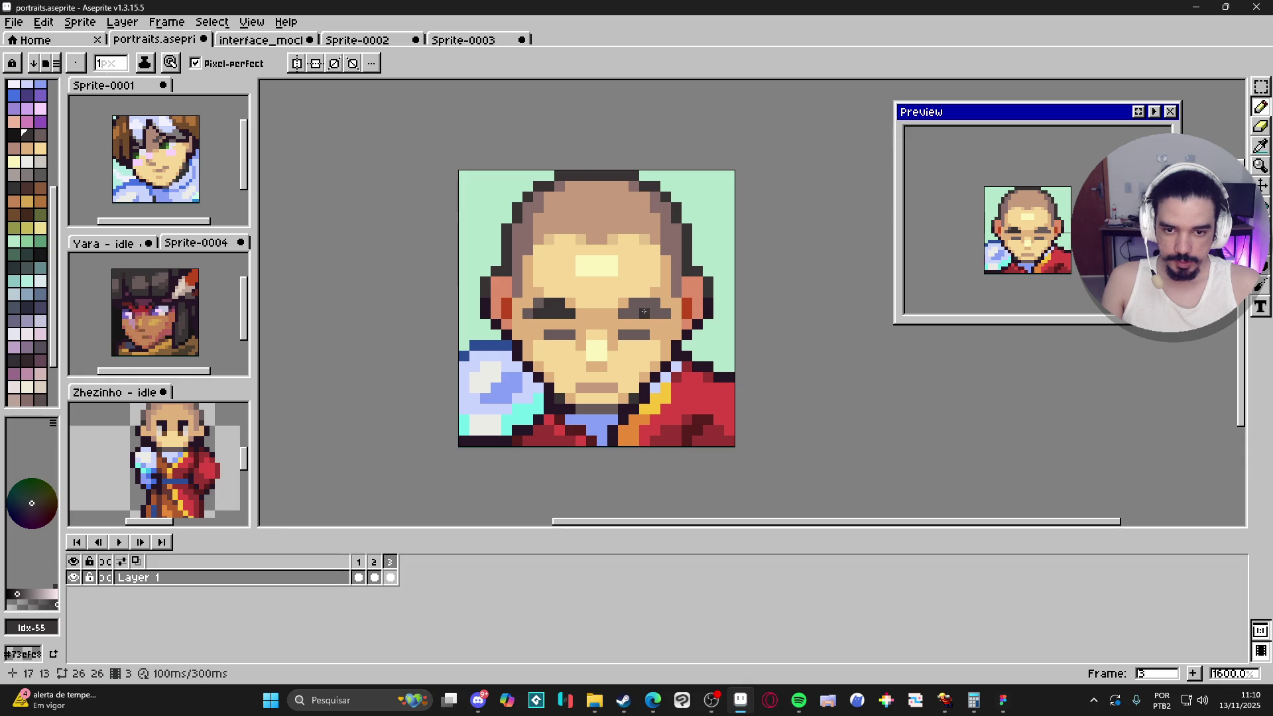
left_click(645, 303)
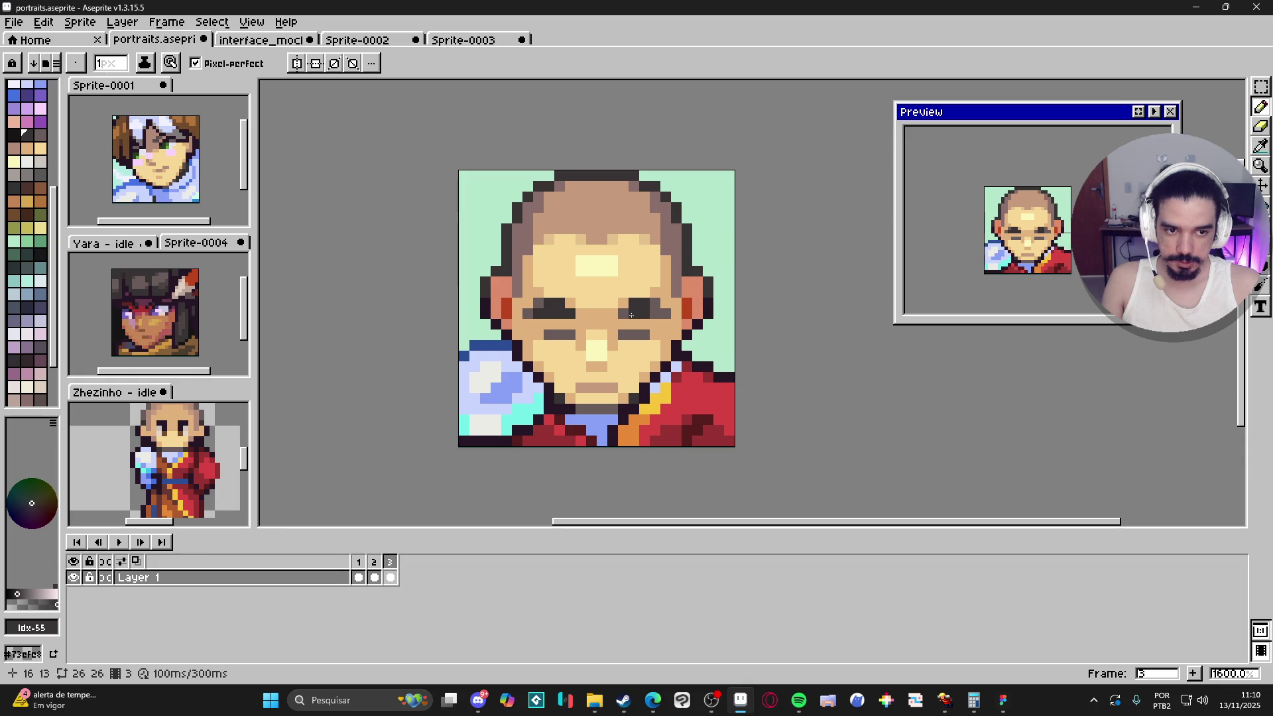
left_click(649, 312)
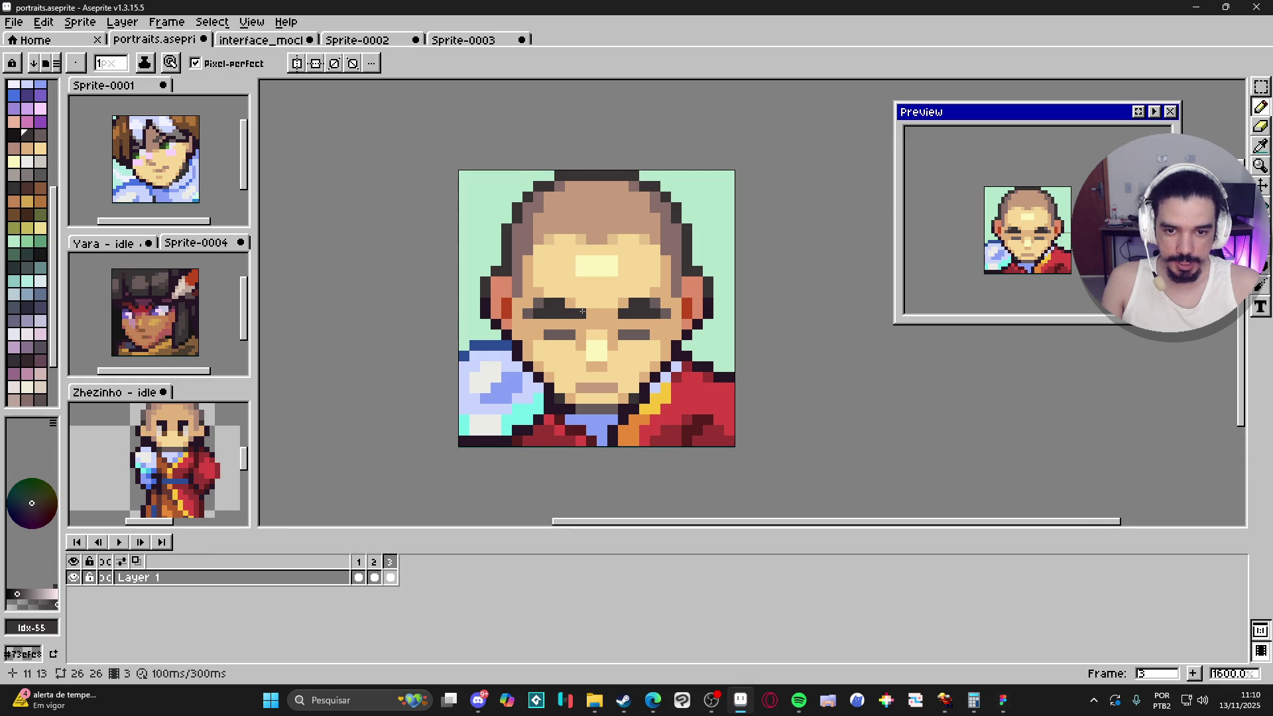
scroll(578, 311, "down", 2)
key("ctrl+z")
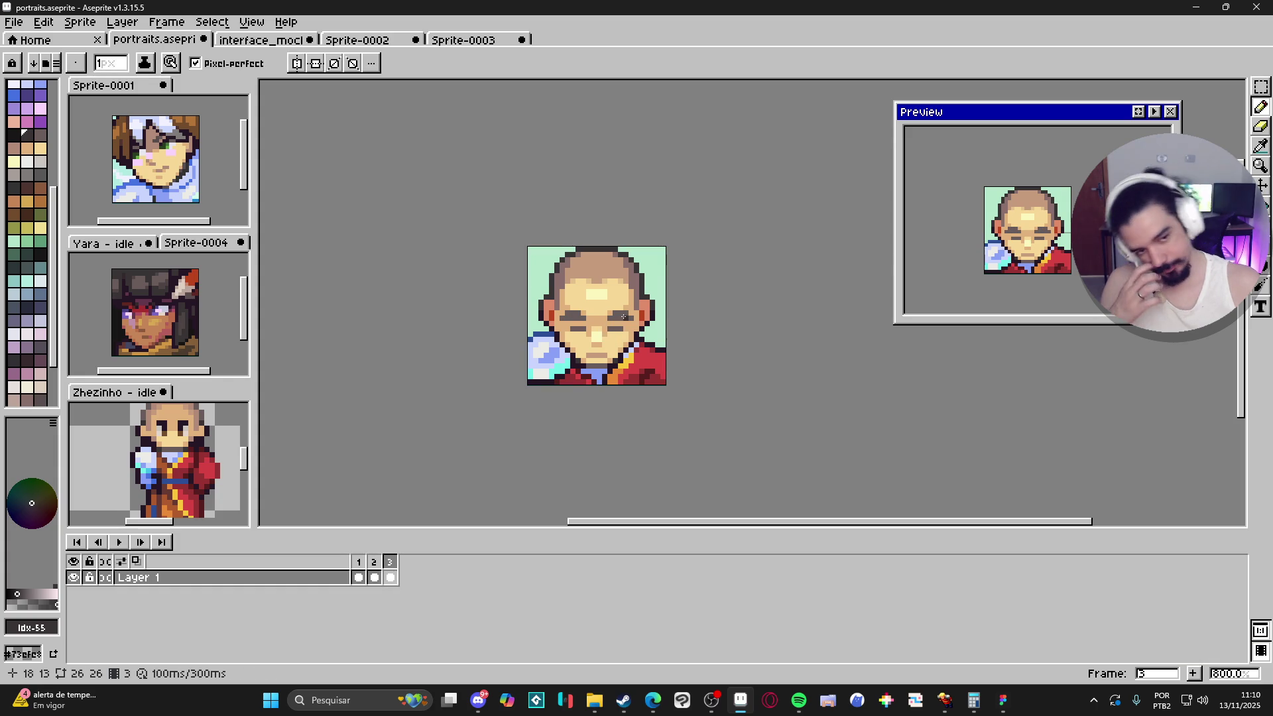
scroll(623, 316, "up", 2)
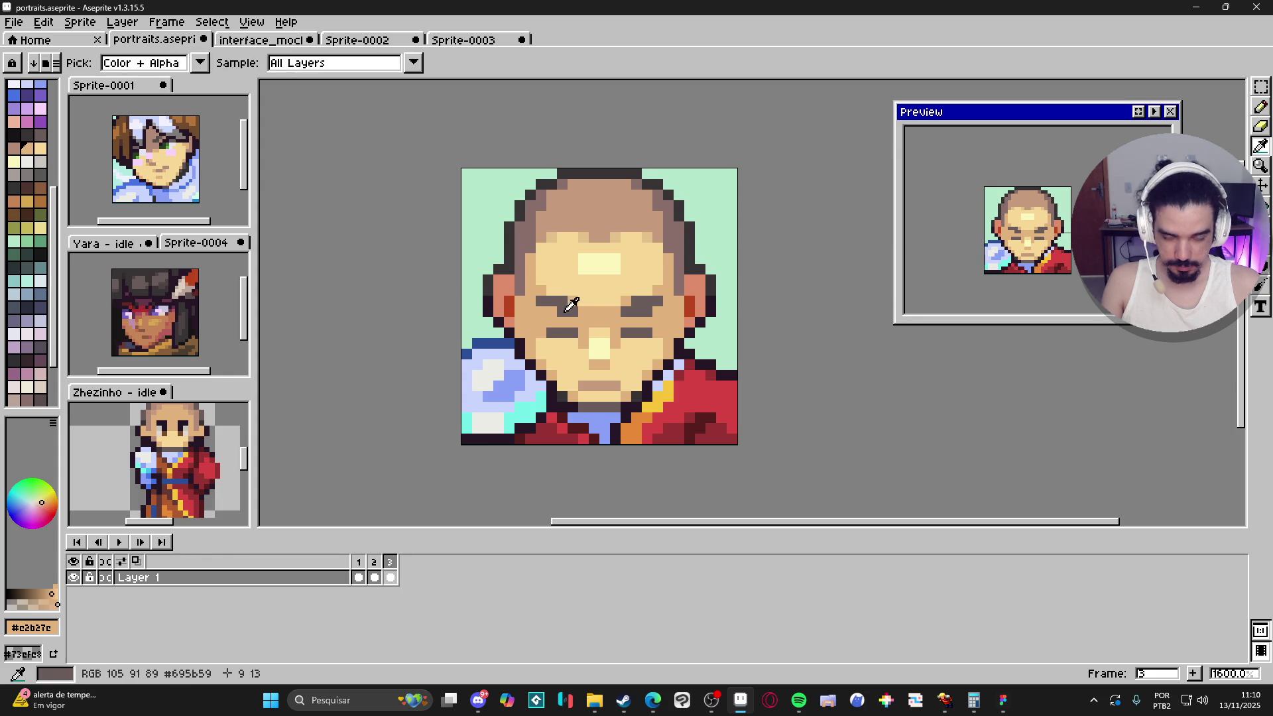
left_click(560, 310, "alt")
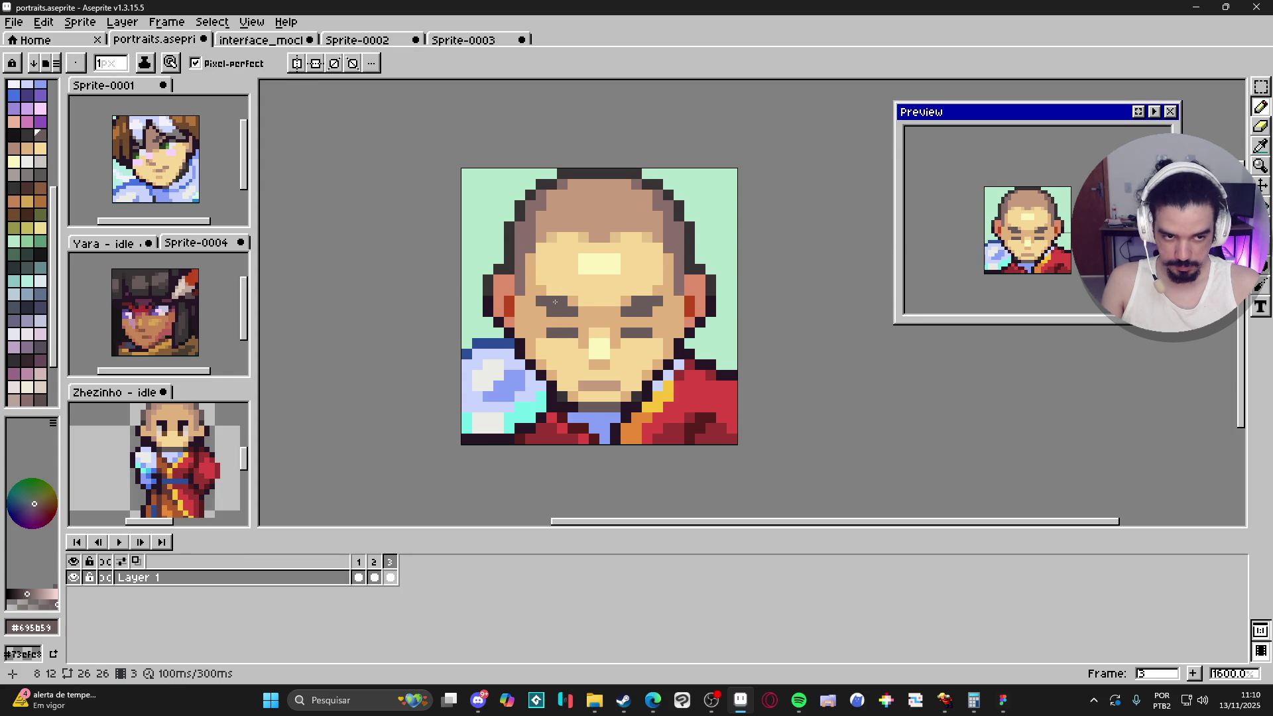
scroll(596, 321, "down", 2)
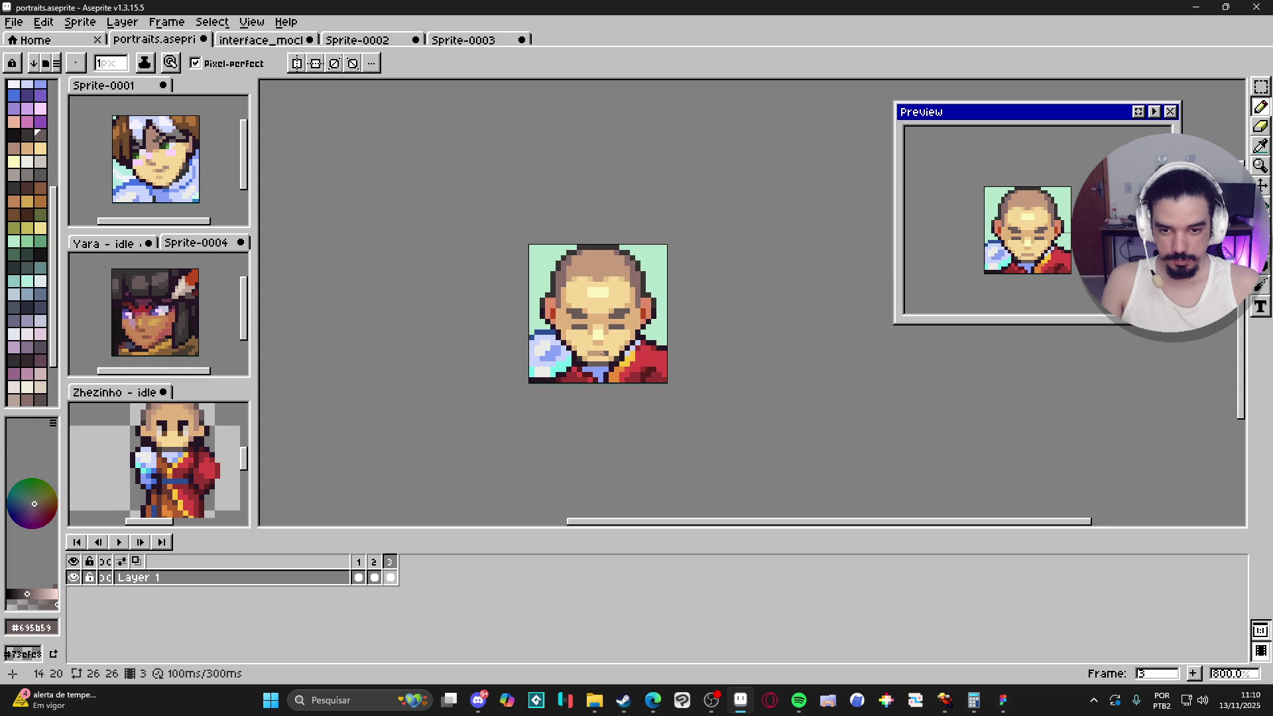
scroll(597, 342, "up", 3)
left_click(576, 309, "alt")
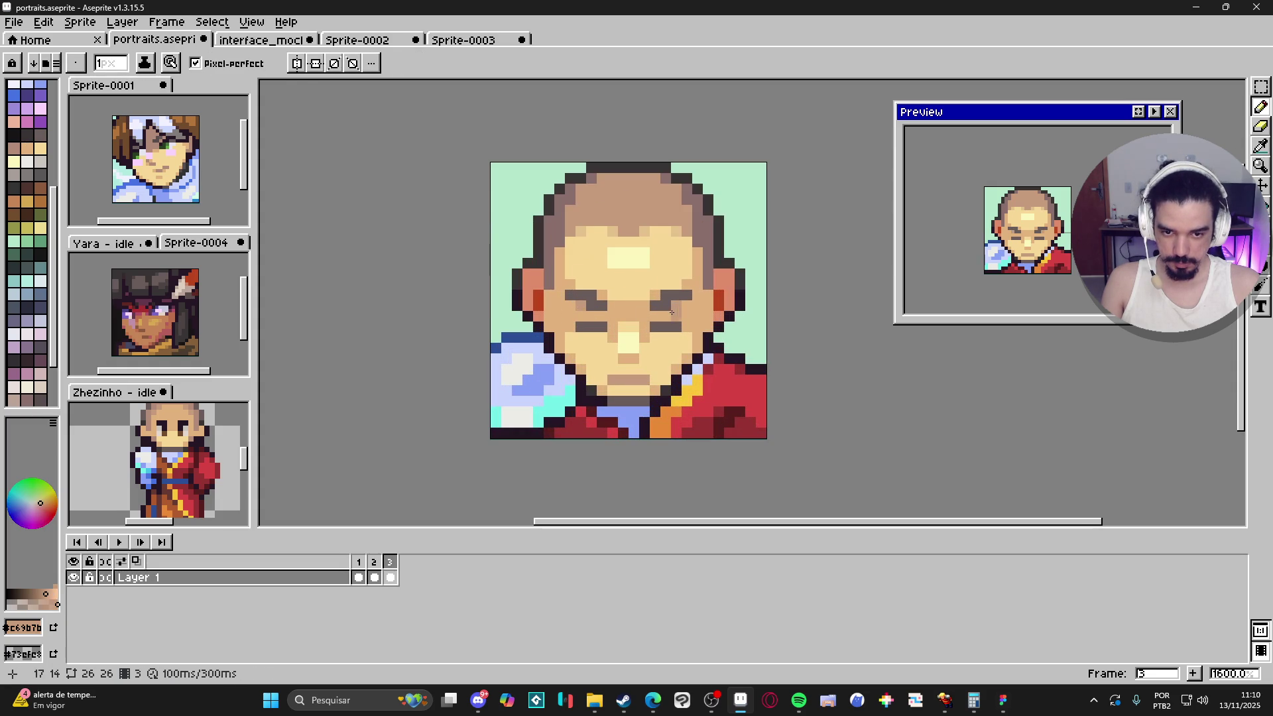
left_click(664, 296)
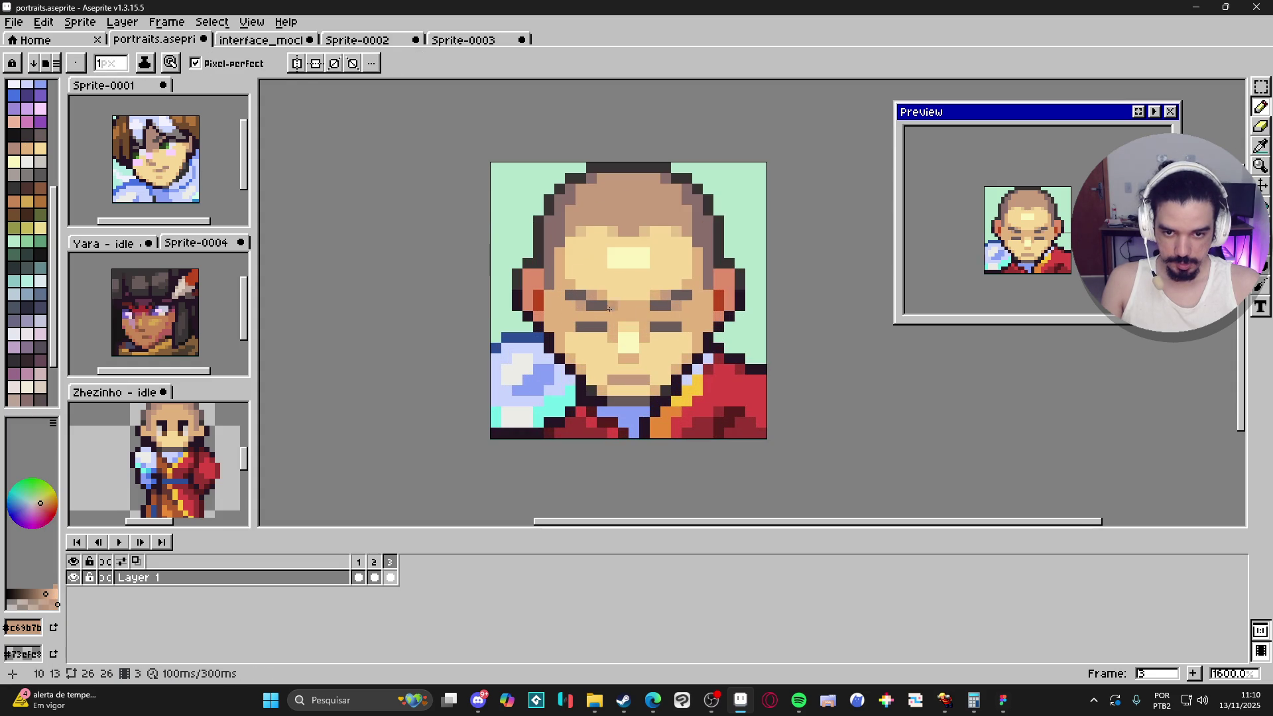
key("ctrl+z")
key("ctrl+z")
key("ctrl+z")
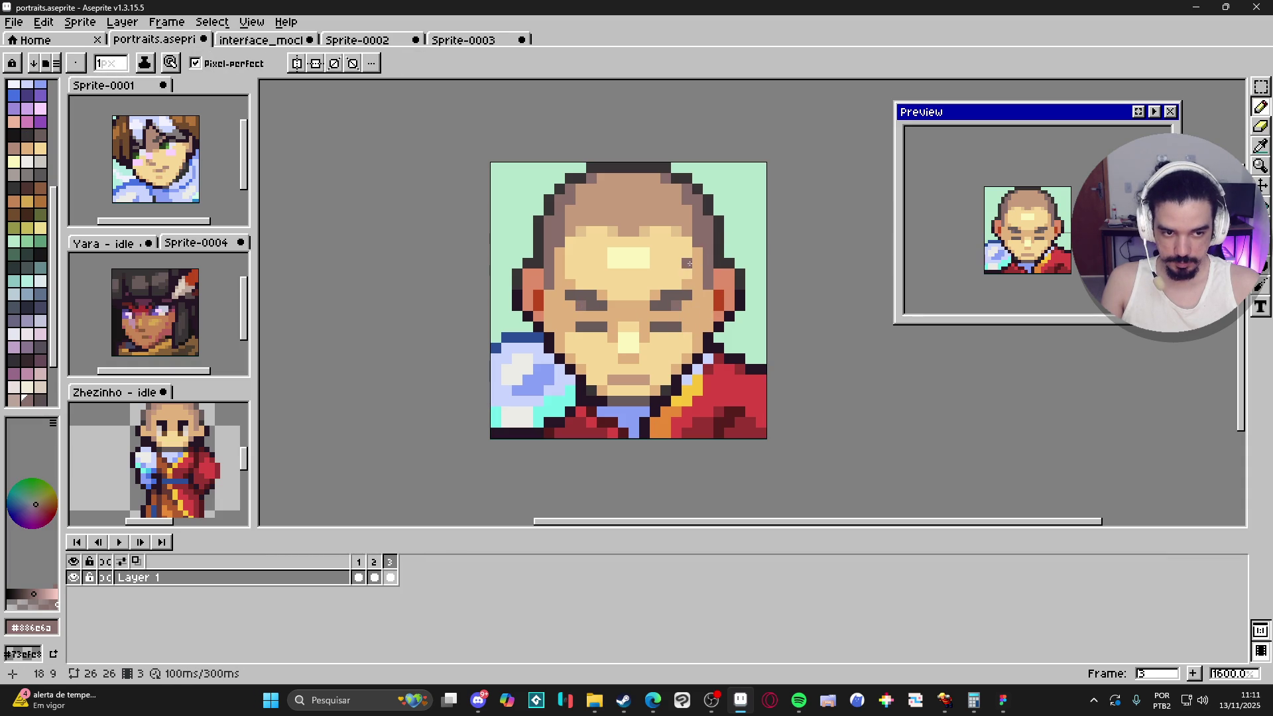
left_click(677, 271)
key("ctrl+z")
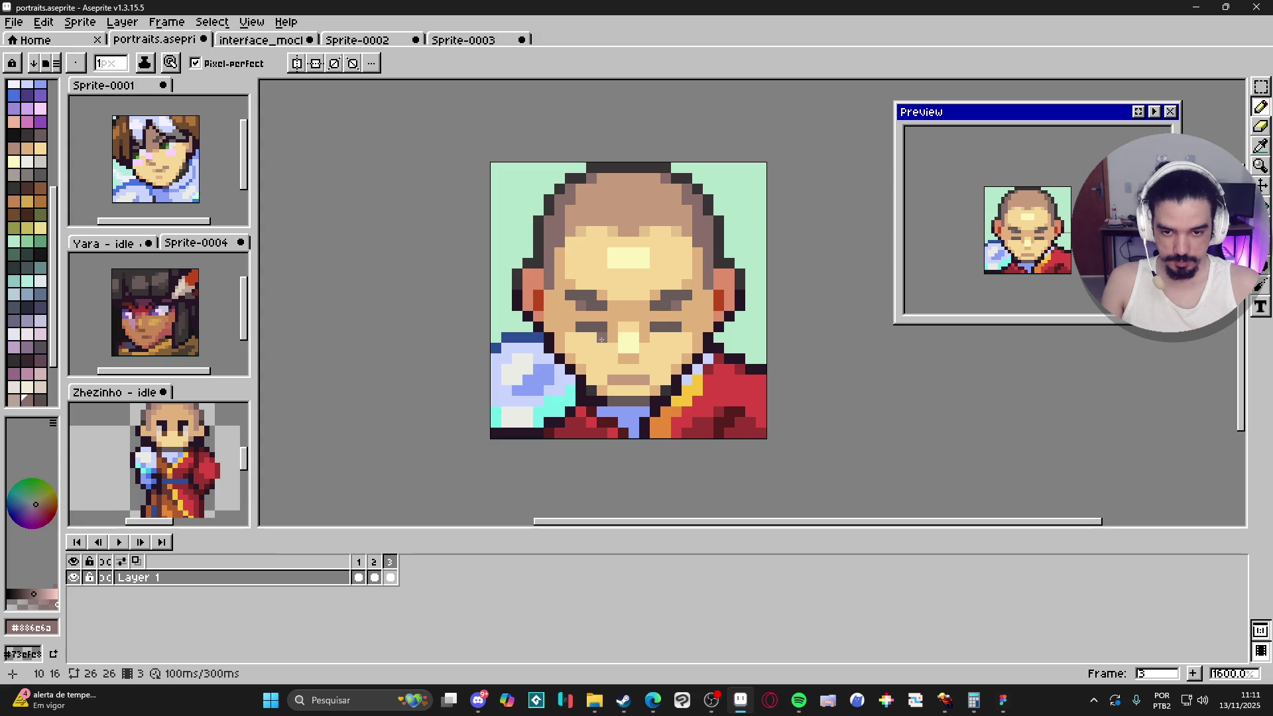
left_click(596, 342, "alt")
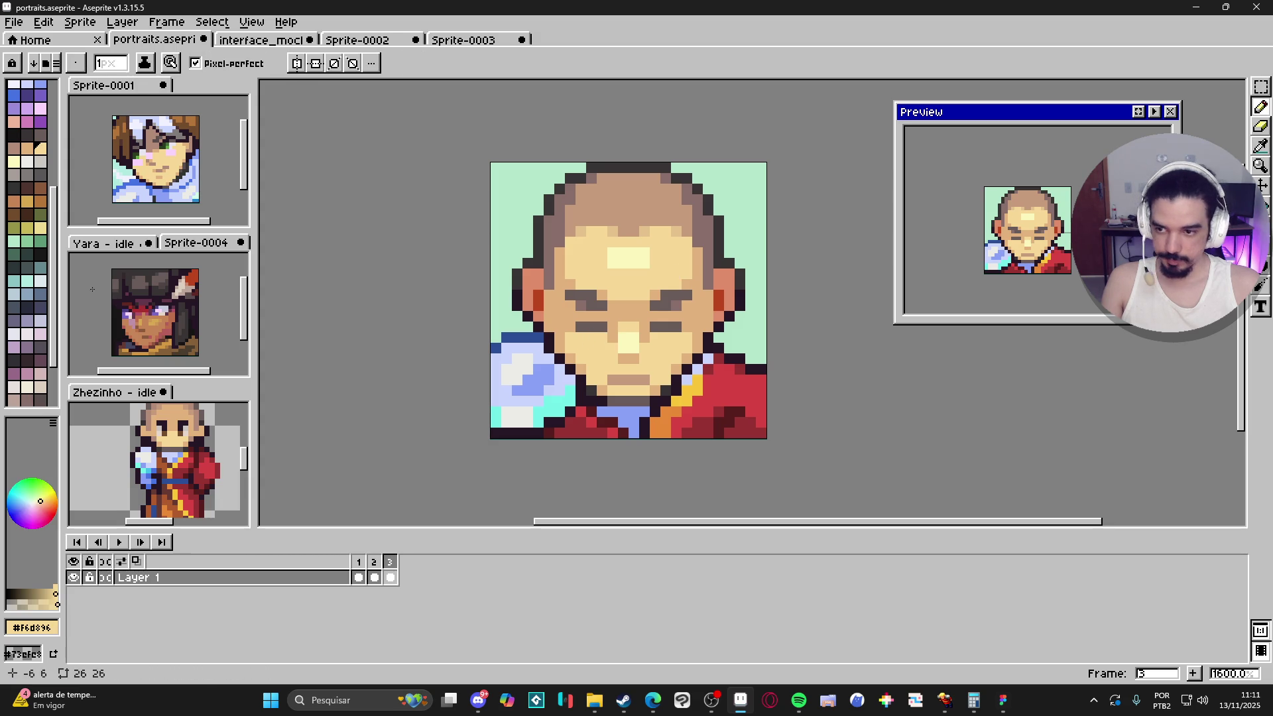
left_click(14, 121)
left_click_drag(579, 341, 584, 350)
key("plus")
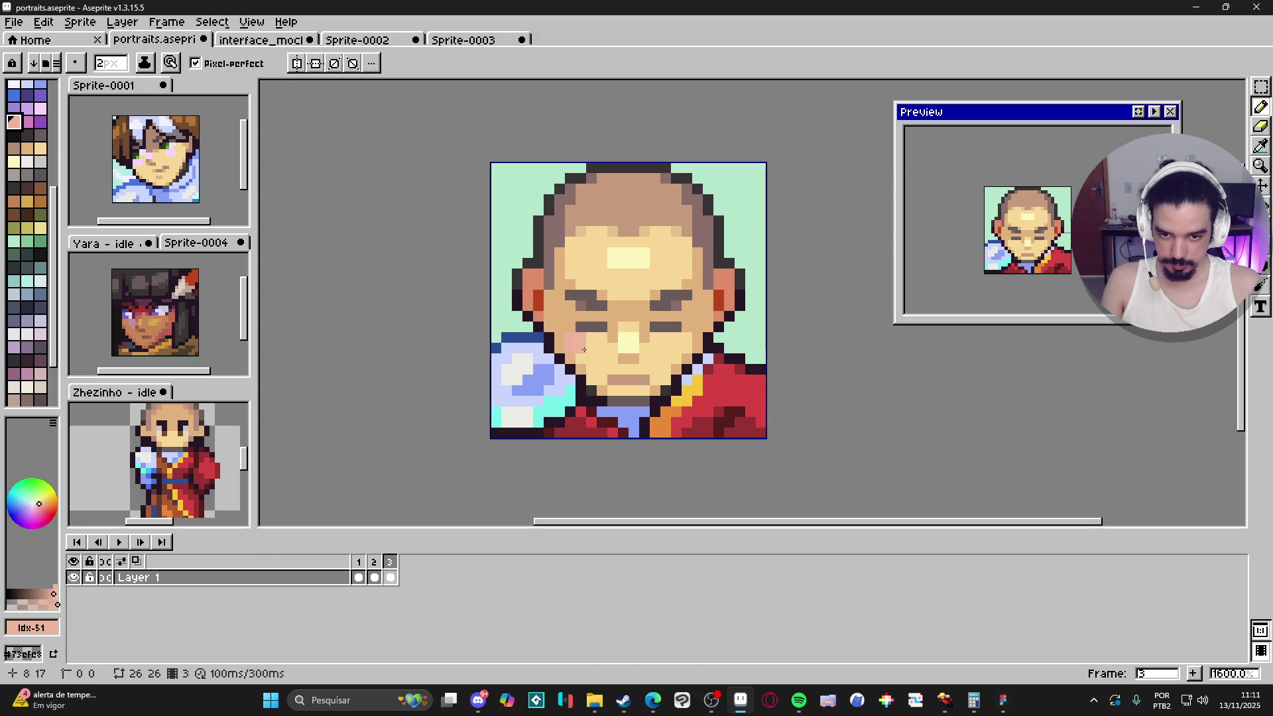
key("minus")
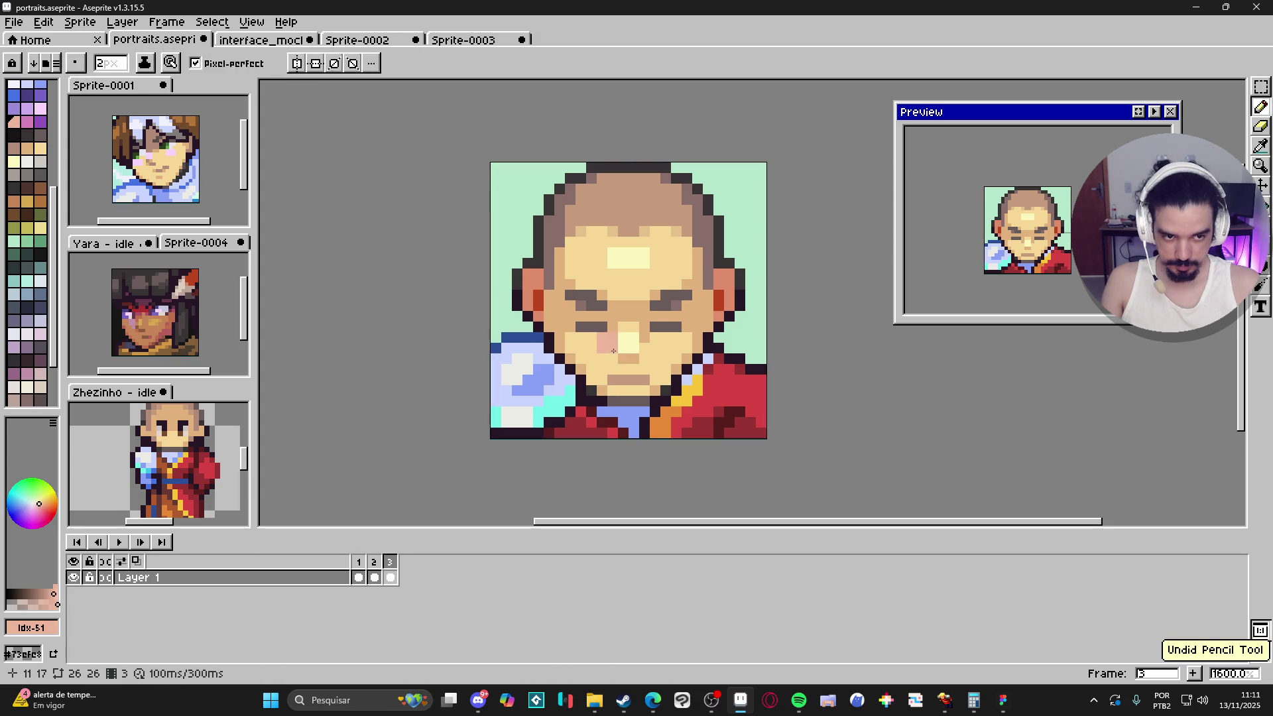
left_click(620, 348, "alt")
left_click(570, 338)
left_click(581, 337)
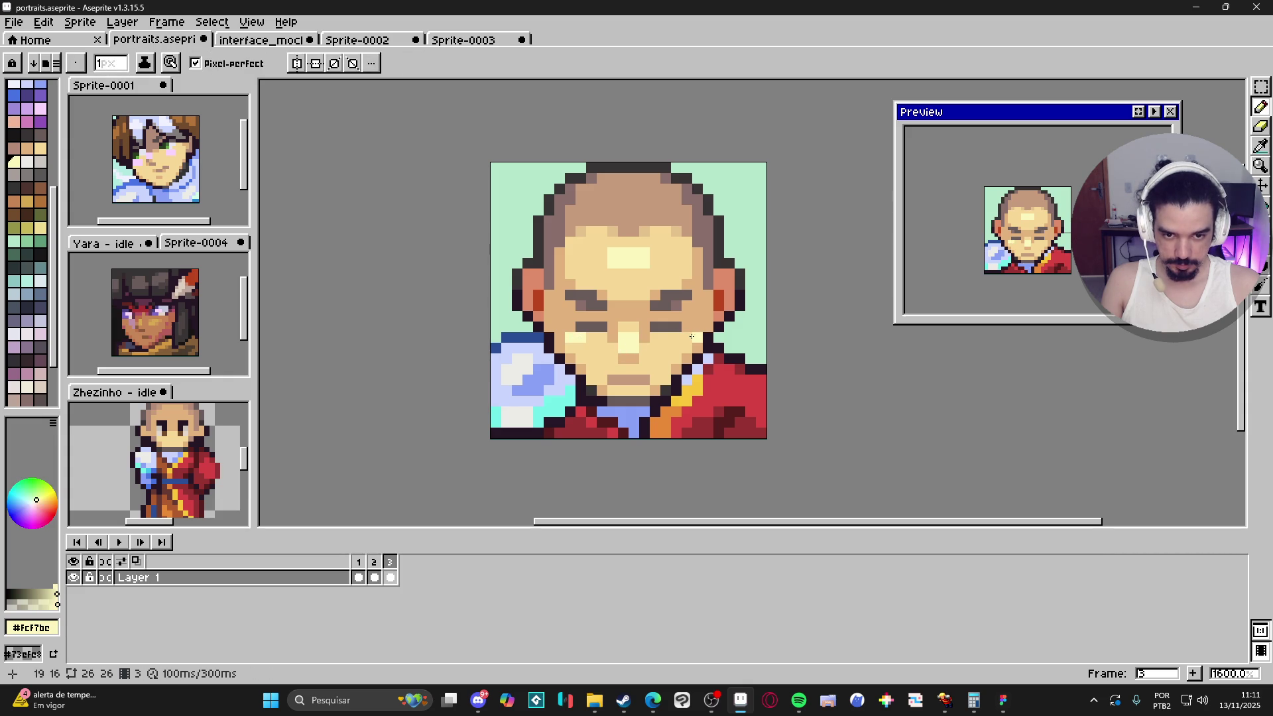
left_click(678, 338)
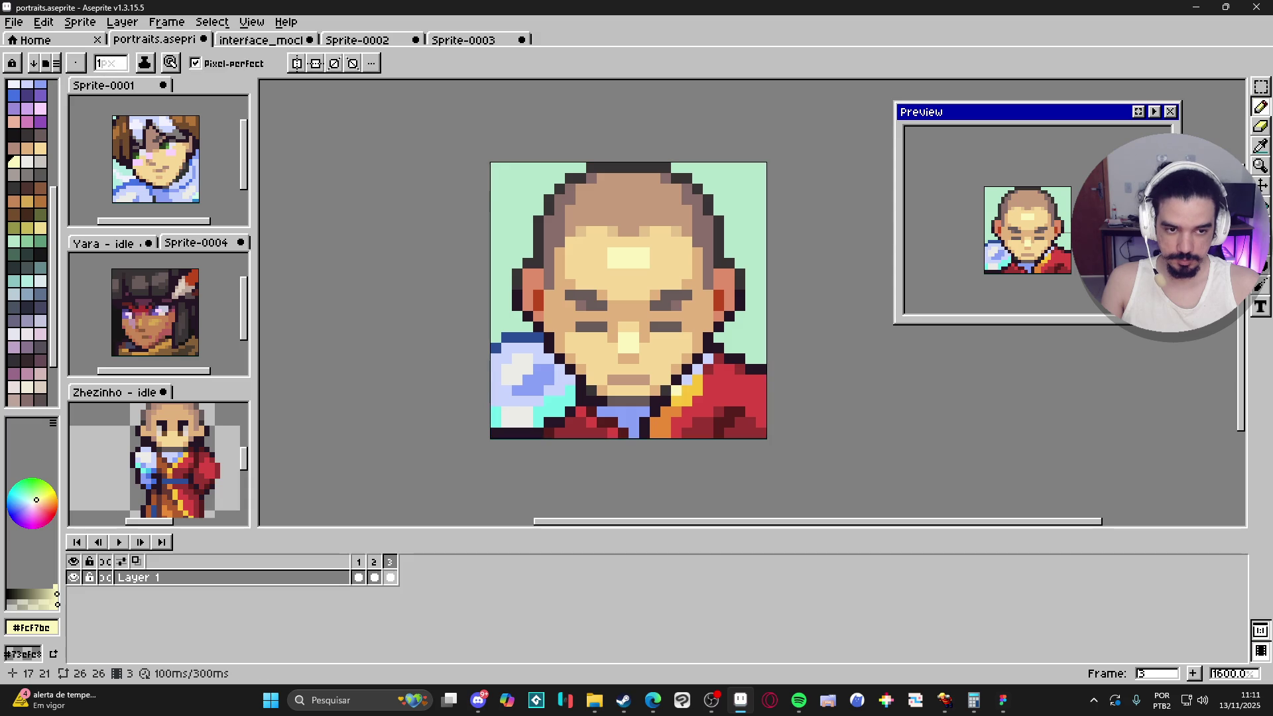
scroll(675, 390, "down", 3)
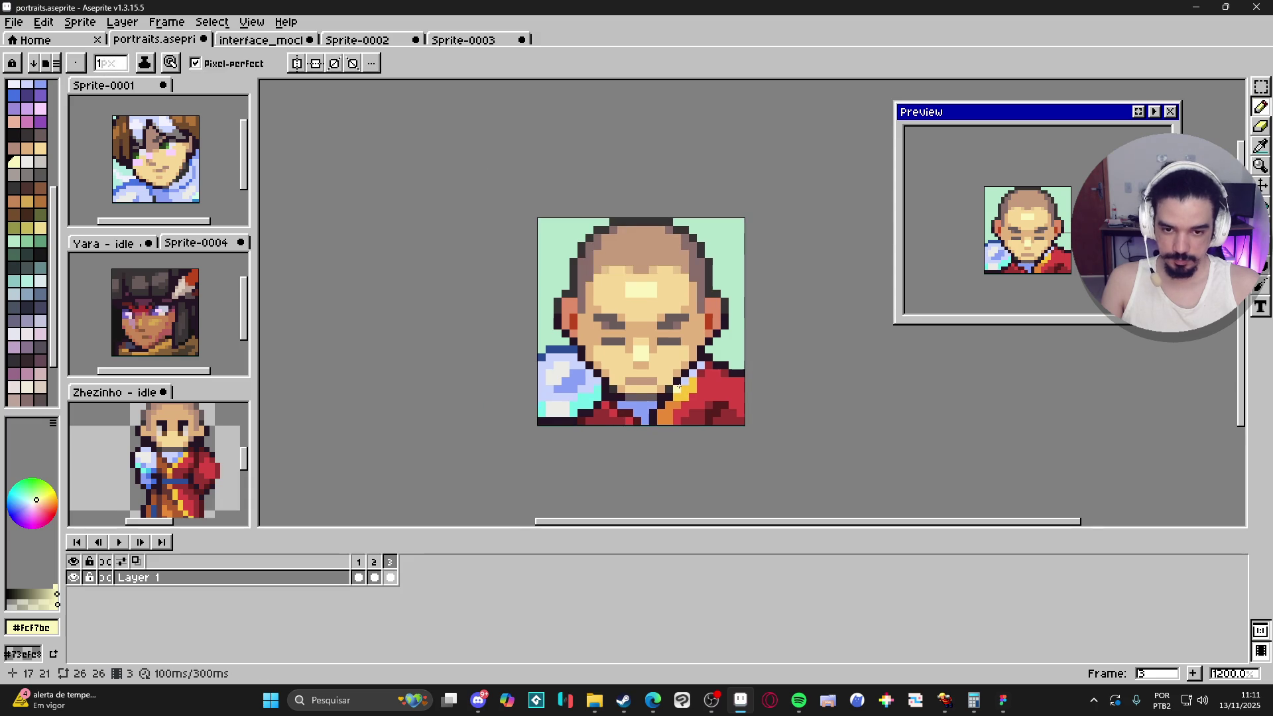
scroll(640, 342, "up", 3)
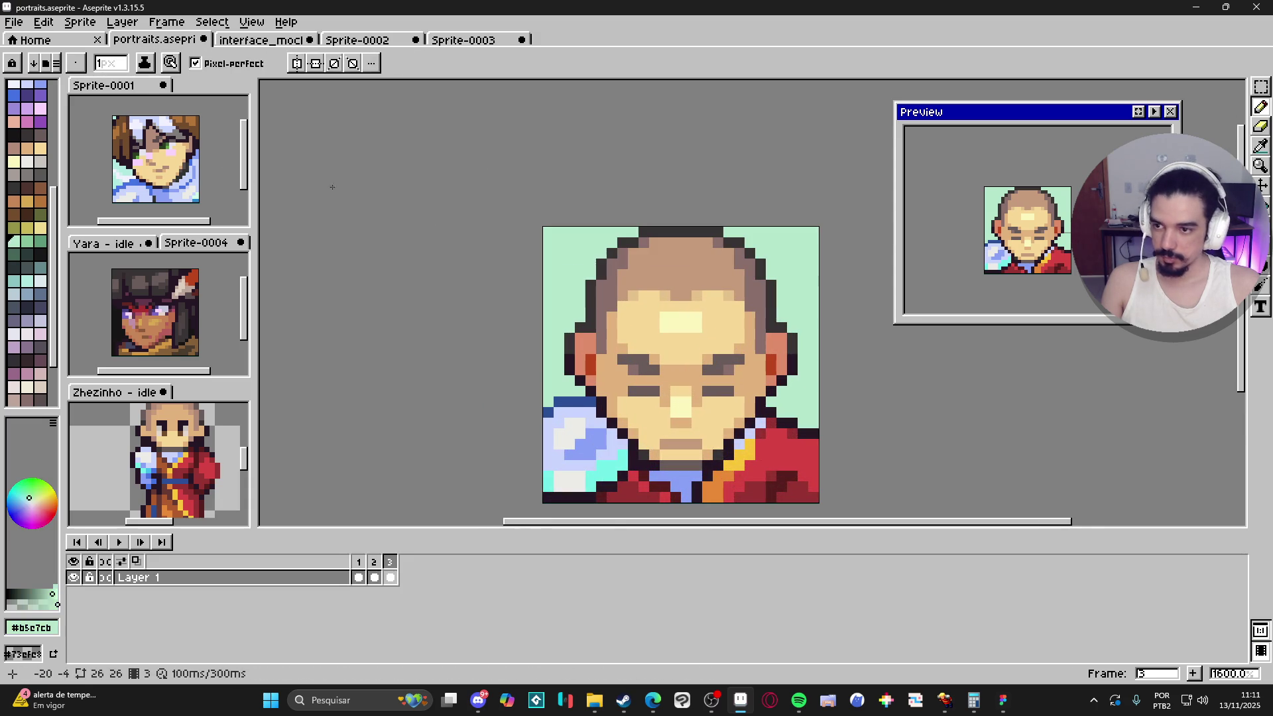
left_click(27, 241)
key("w")
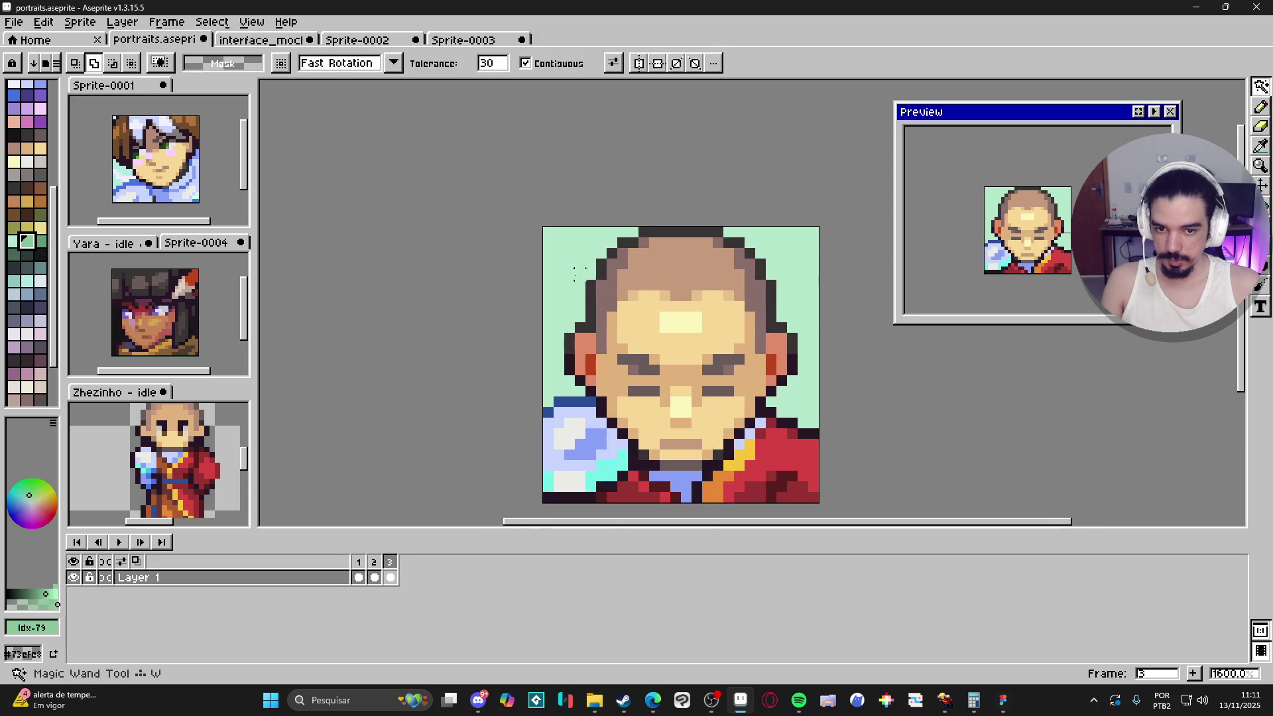
left_click(553, 329)
key("b")
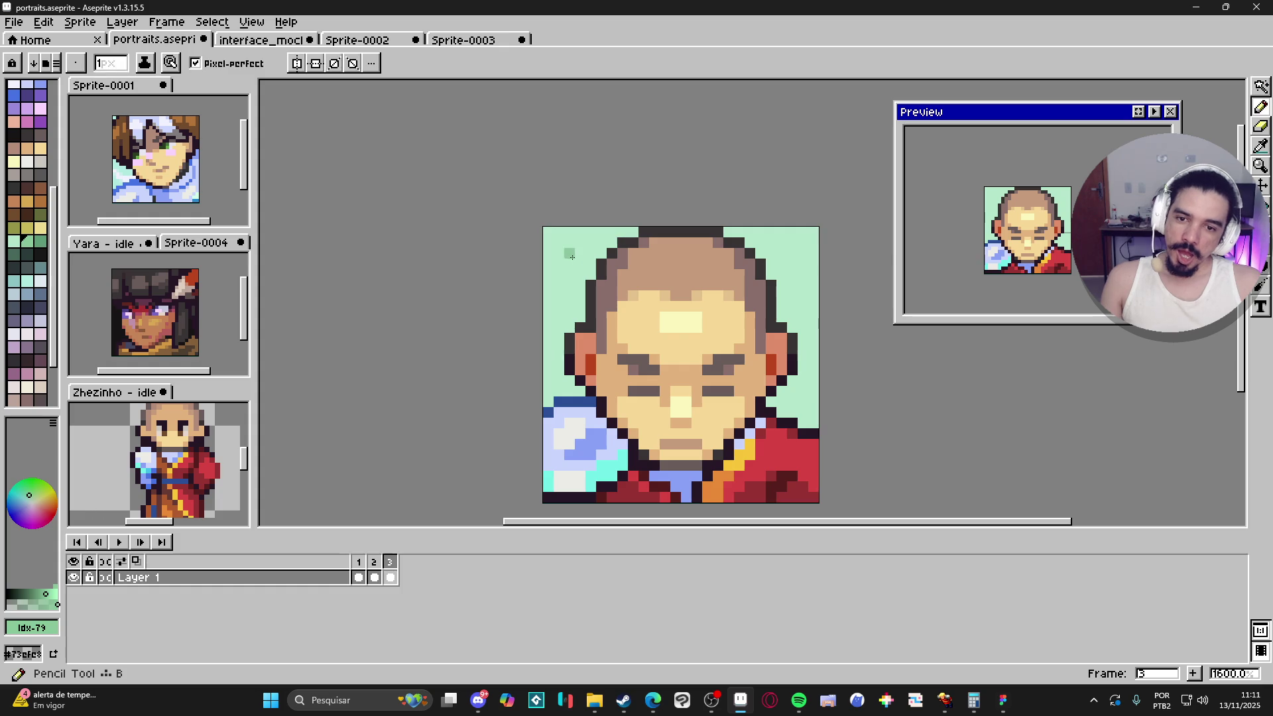
mouse_move(559, 231)
left_mouse_down()
mouse_move(579, 268)
mouse_move(549, 321)
mouse_move(554, 391)
left_mouse_up()
left_click(570, 284)
left_click(570, 265)
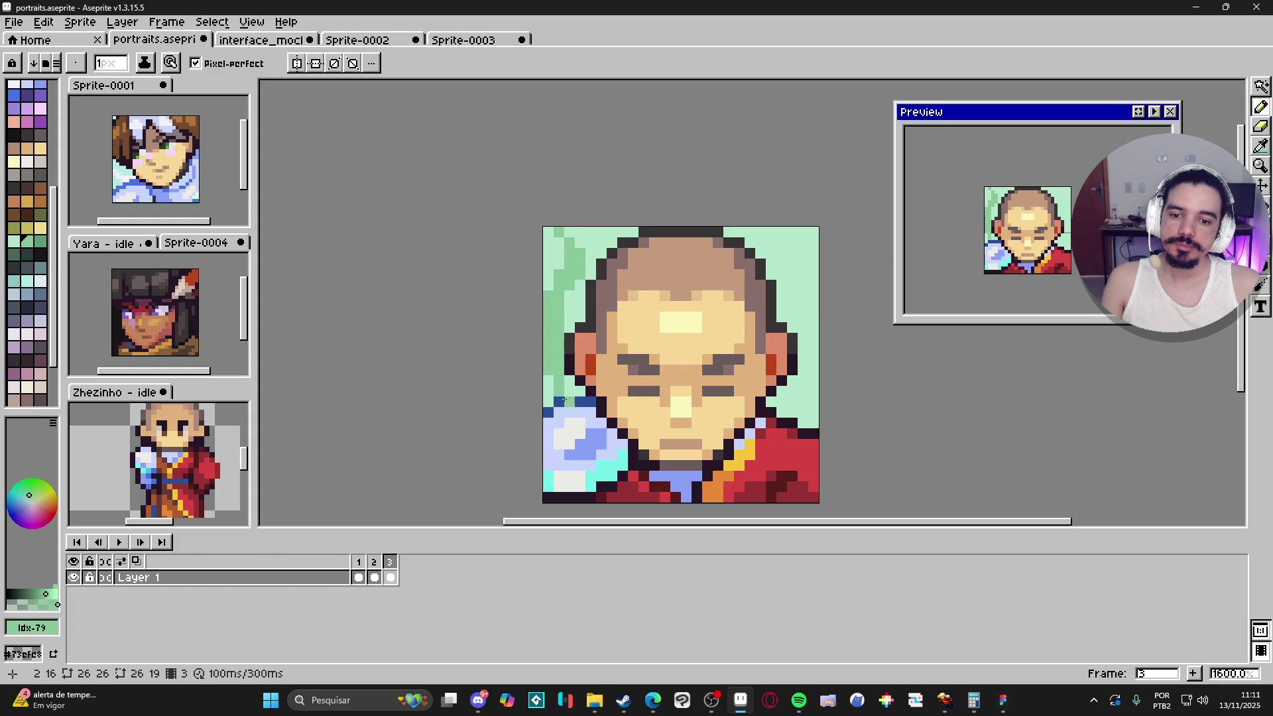
left_click(569, 380)
mouse_move(760, 275)
left_mouse_down()
mouse_move(769, 240)
mouse_move(771, 276)
left_mouse_up()
mouse_move(791, 377)
left_mouse_down()
mouse_move(792, 426)
mouse_move(802, 407)
left_mouse_up()
mouse_move(784, 325)
left_mouse_down()
mouse_move(783, 232)
mouse_move(809, 271)
mouse_move(813, 331)
left_mouse_up()
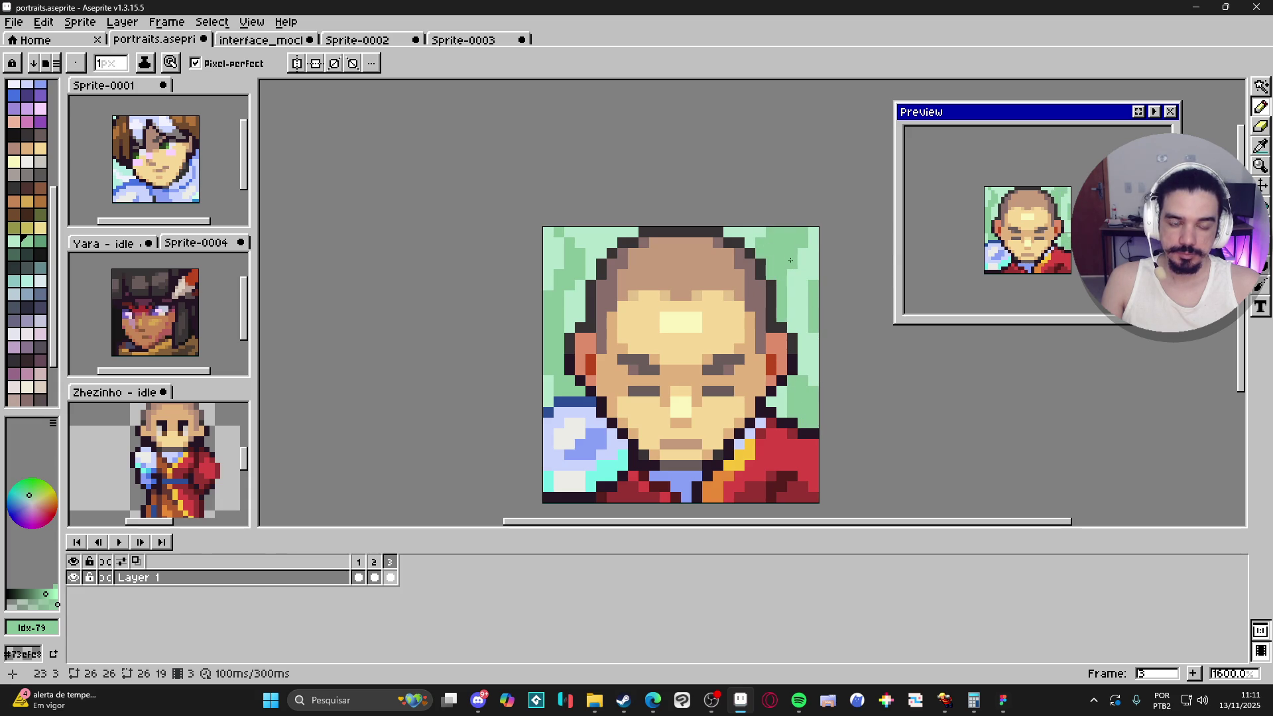
key("ctrl+z")
key("ctrl+z")
key("ctrl+z")
key("ctrl+z")
key("ctrl+z")
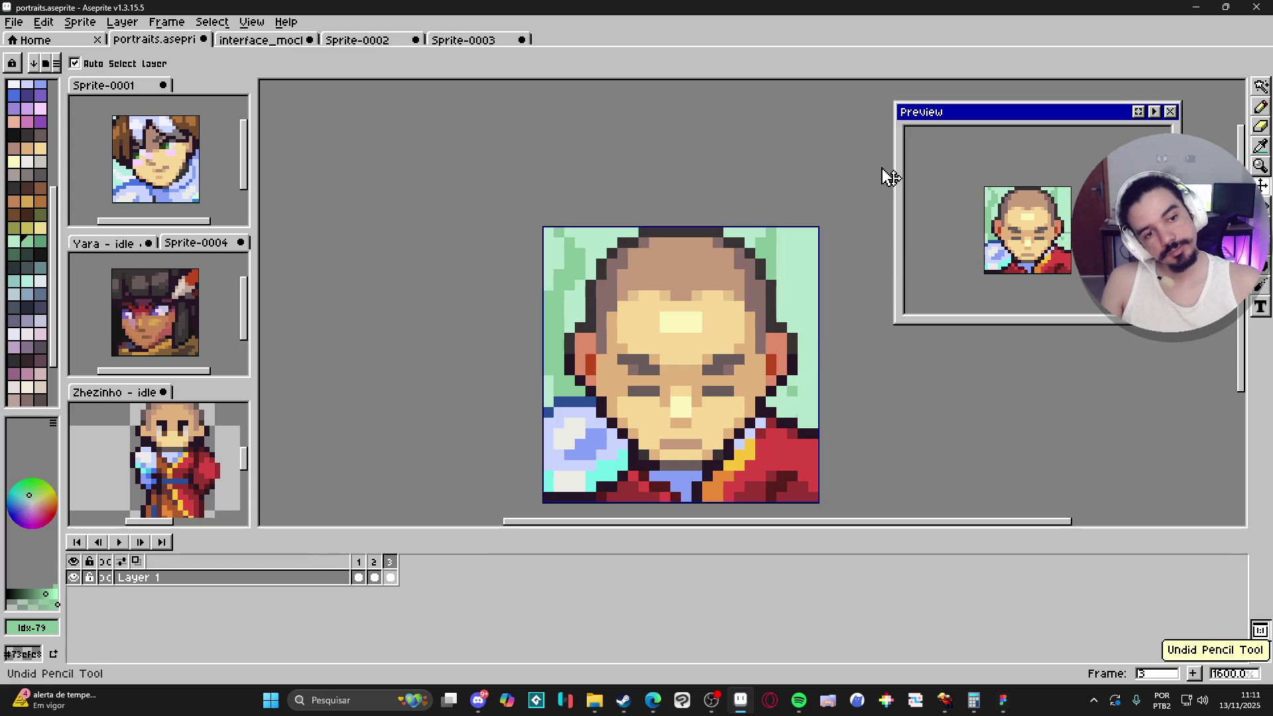
key("ctrl+z")
key("ctrl+z")
key("ctrl+z")
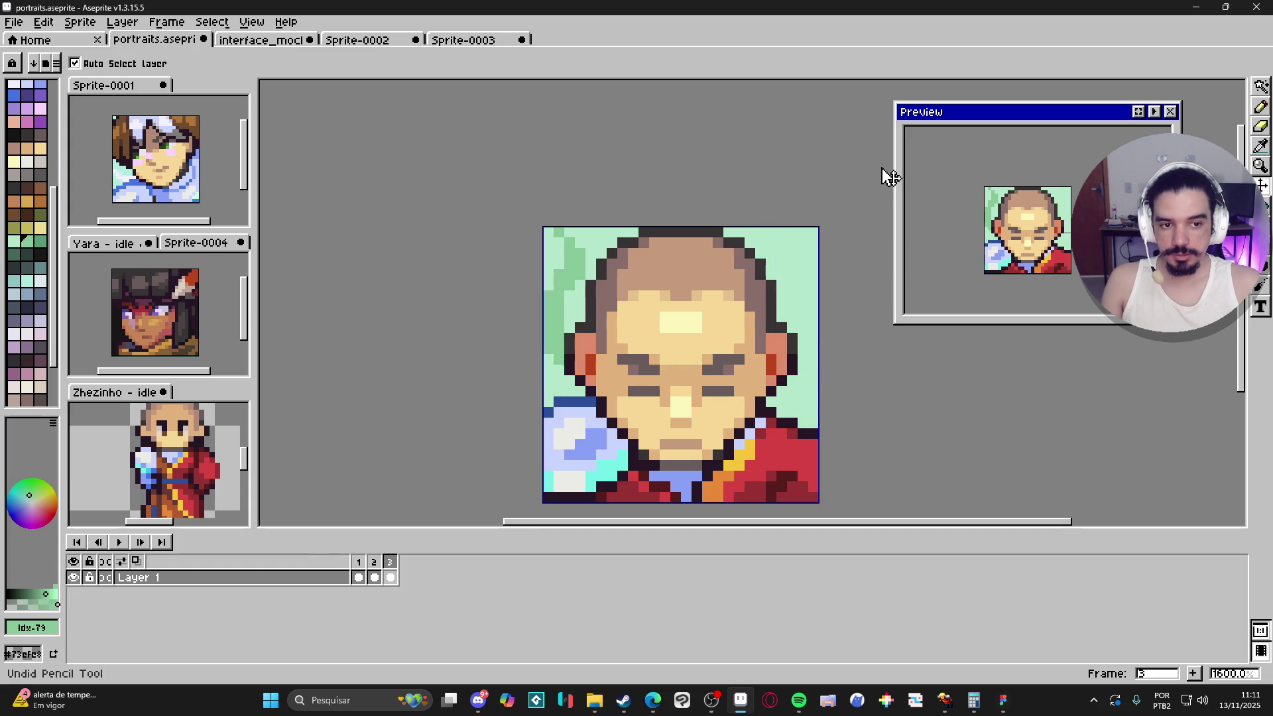
key("ctrl+z")
key("ctrl+z")
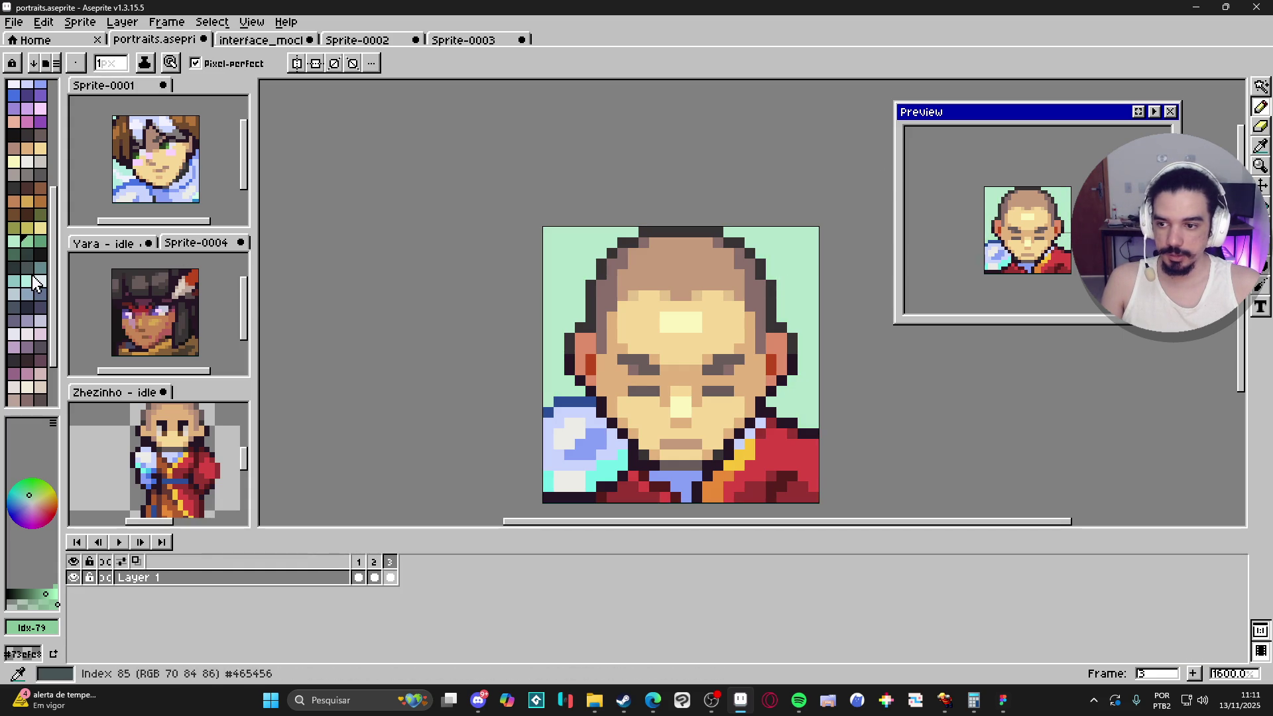
left_click(26, 281)
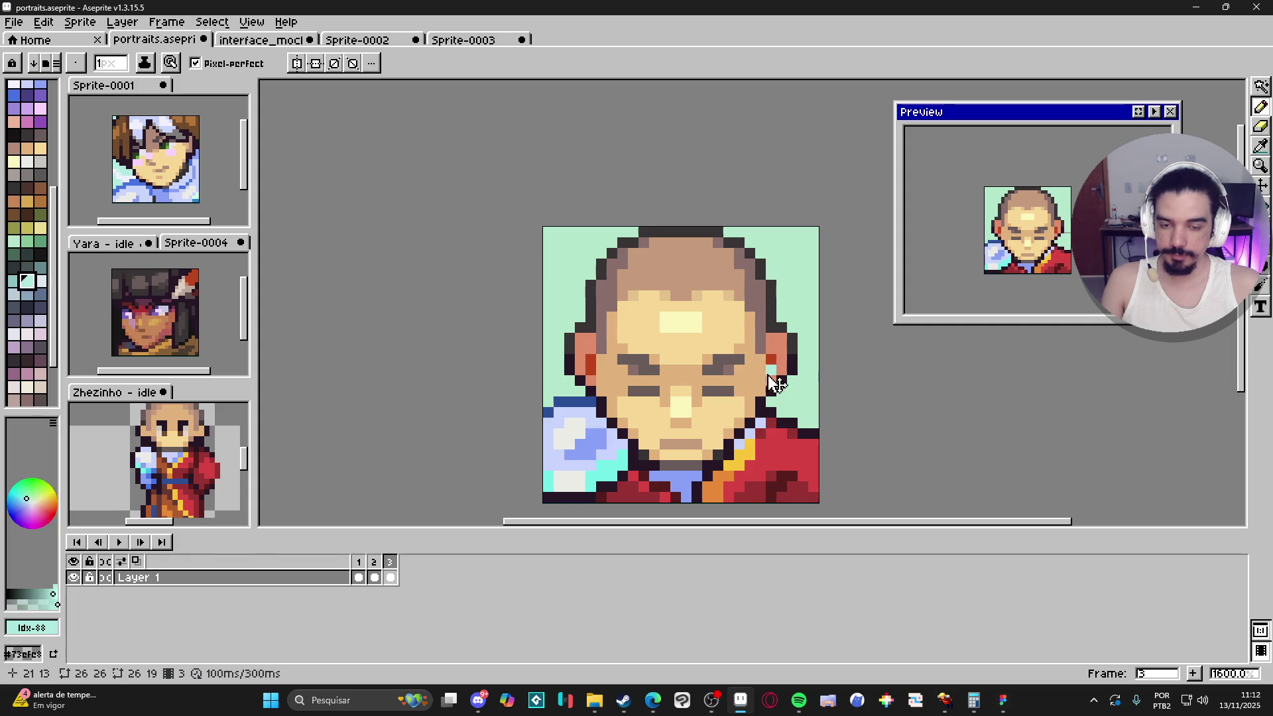
Step: Magic-wand the figure and paint the background beside the head pale blue-grey #dceaee
key("w")
left_click(696, 413)
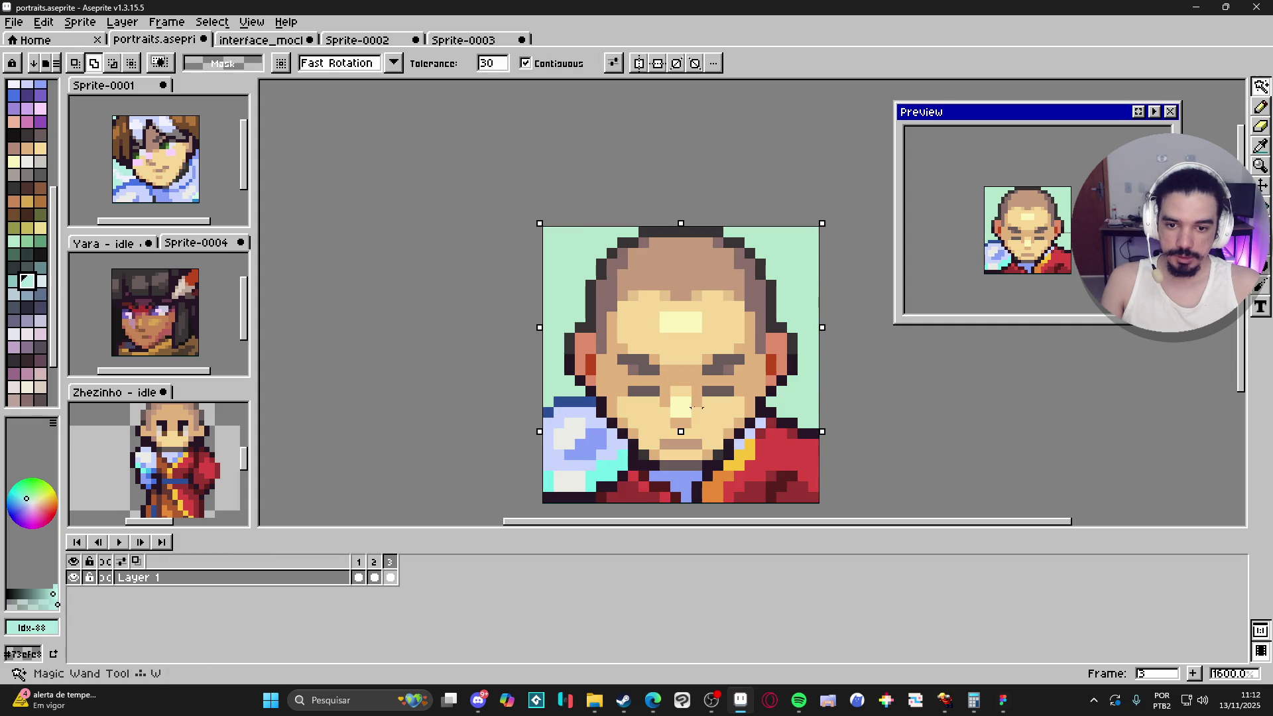
key("b")
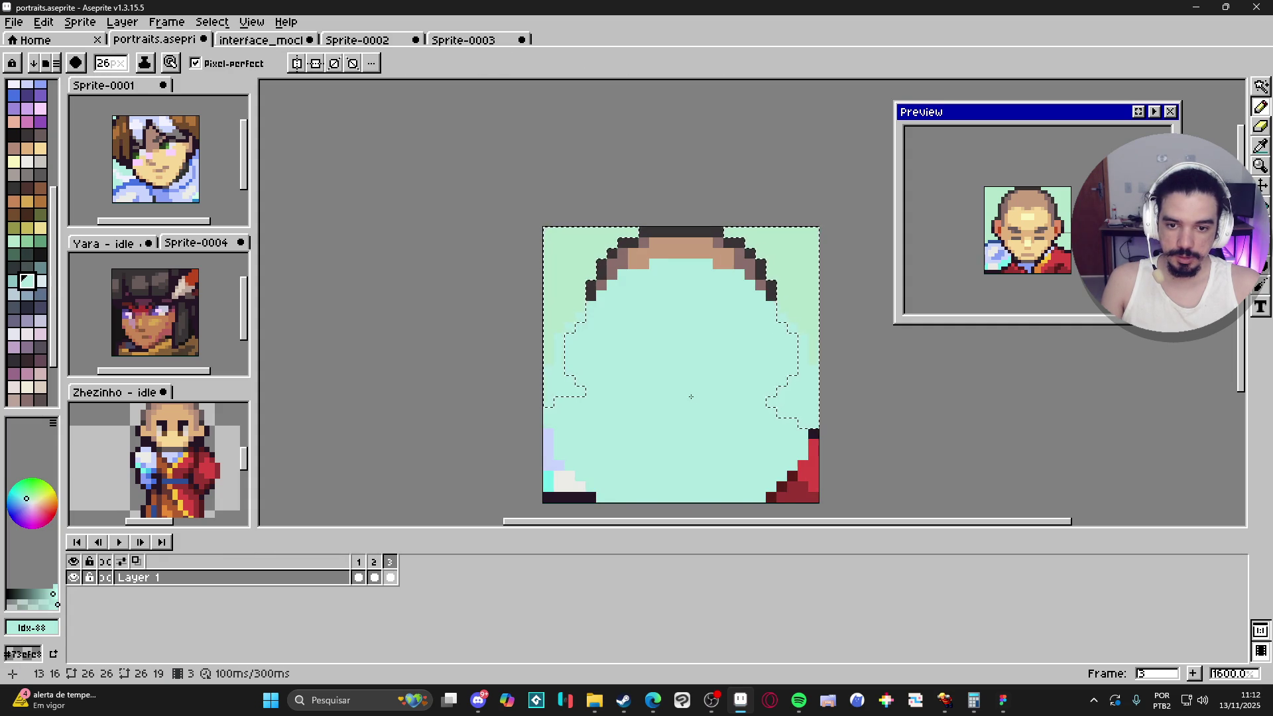
key("ctrl+d")
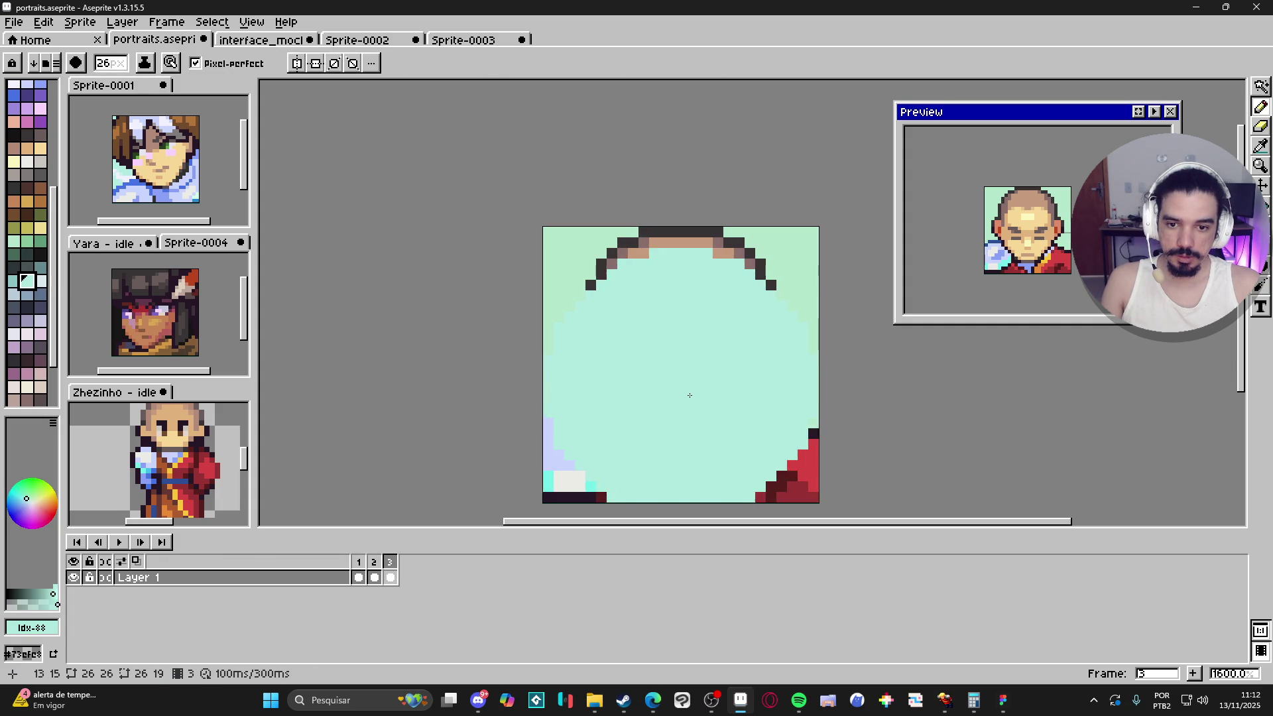
left_click(44, 284)
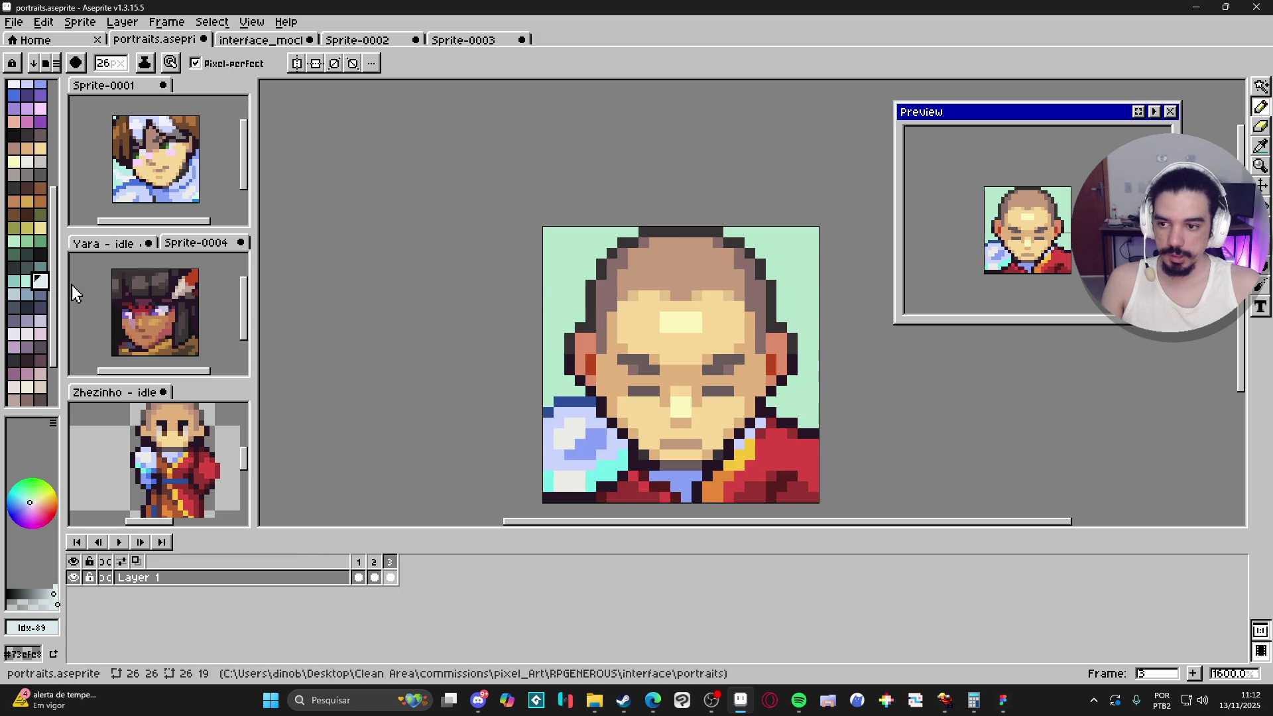
left_click(680, 385)
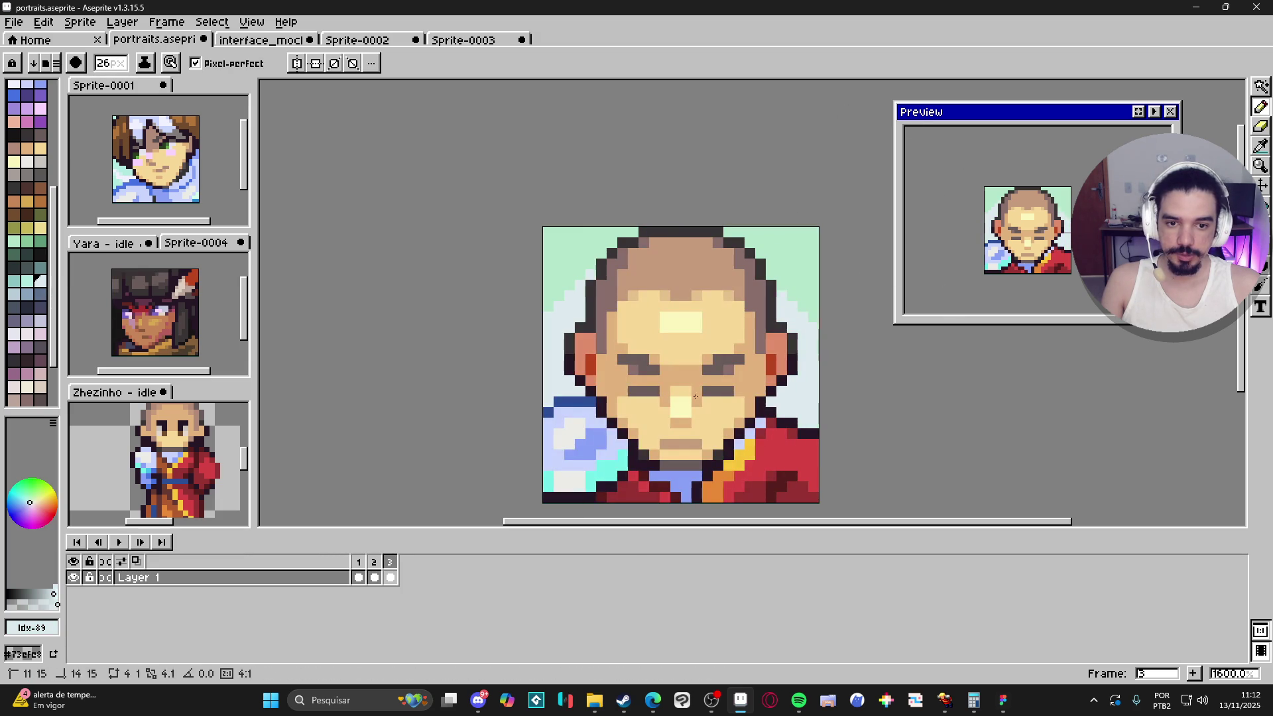
Step: Reduce the brush to 1px and turn on mirrored drawing across the vertical centre
key("minus")
key("minus")
key("minus")
key("minus")
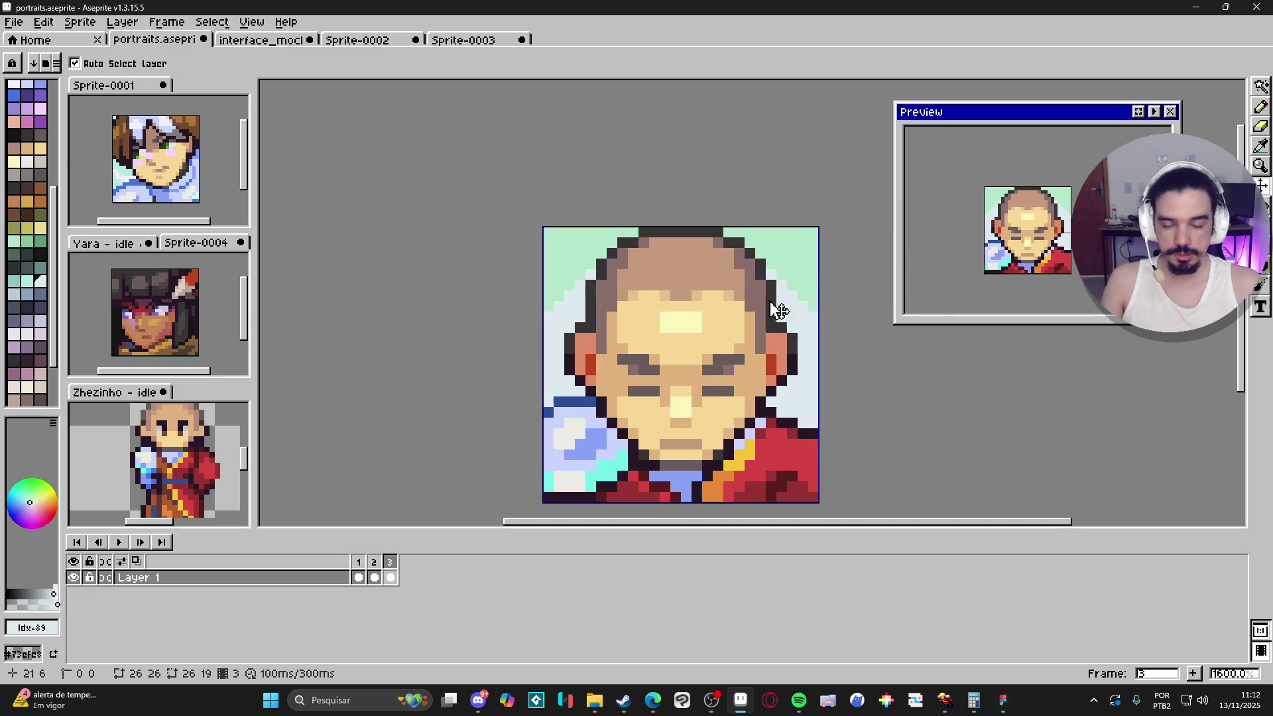
left_click(550, 316, "alt")
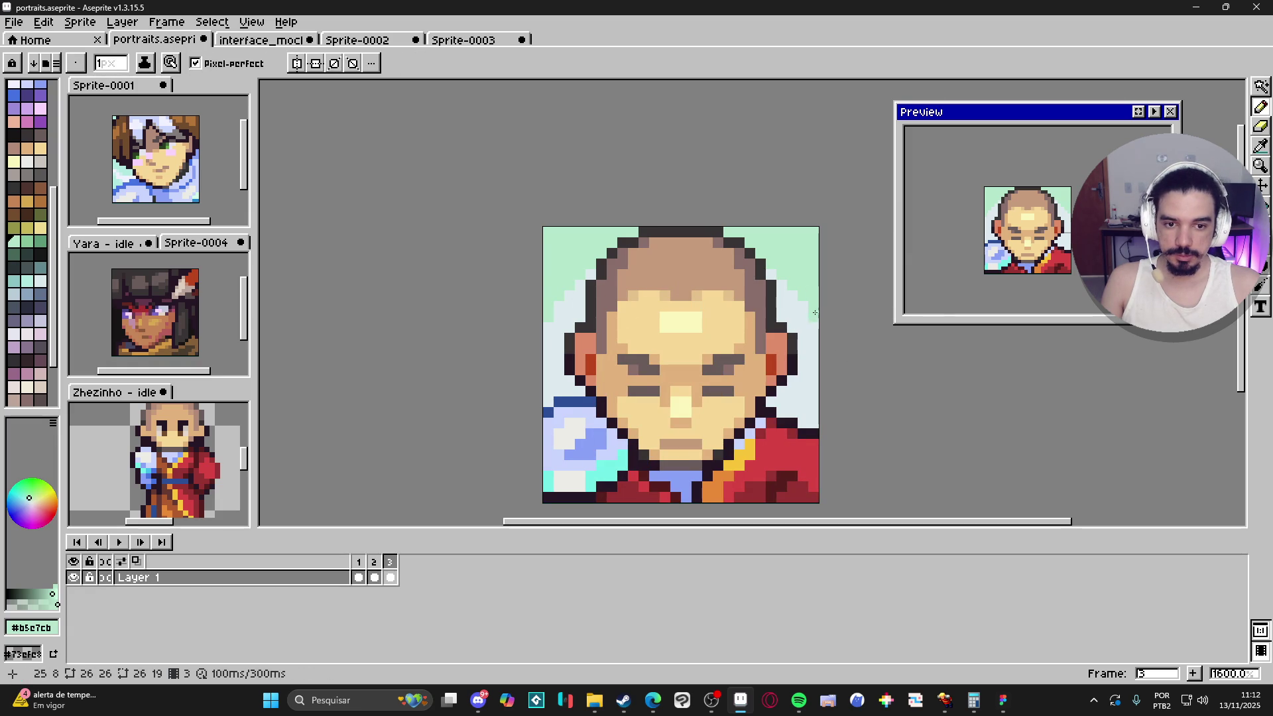
left_click(297, 63)
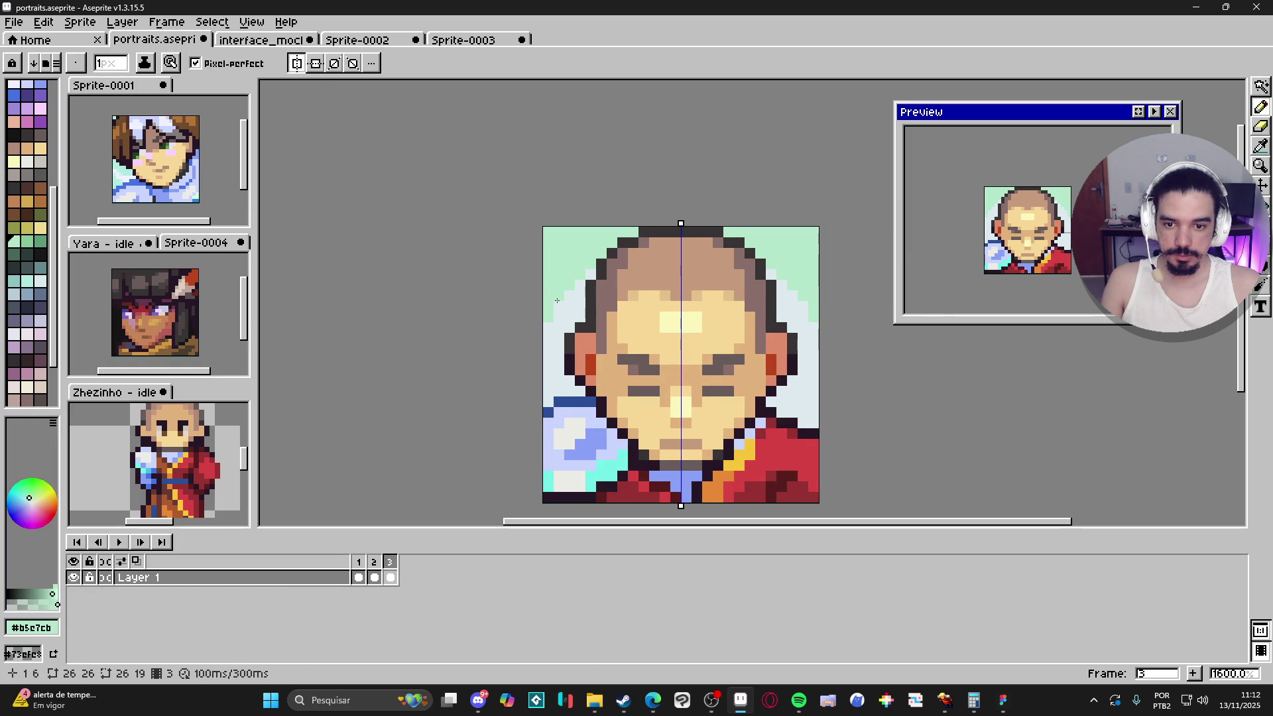
Step: Pencil mirrored green Idx-79 steps into both top corners and along the edges
scroll(589, 328, "down", 3)
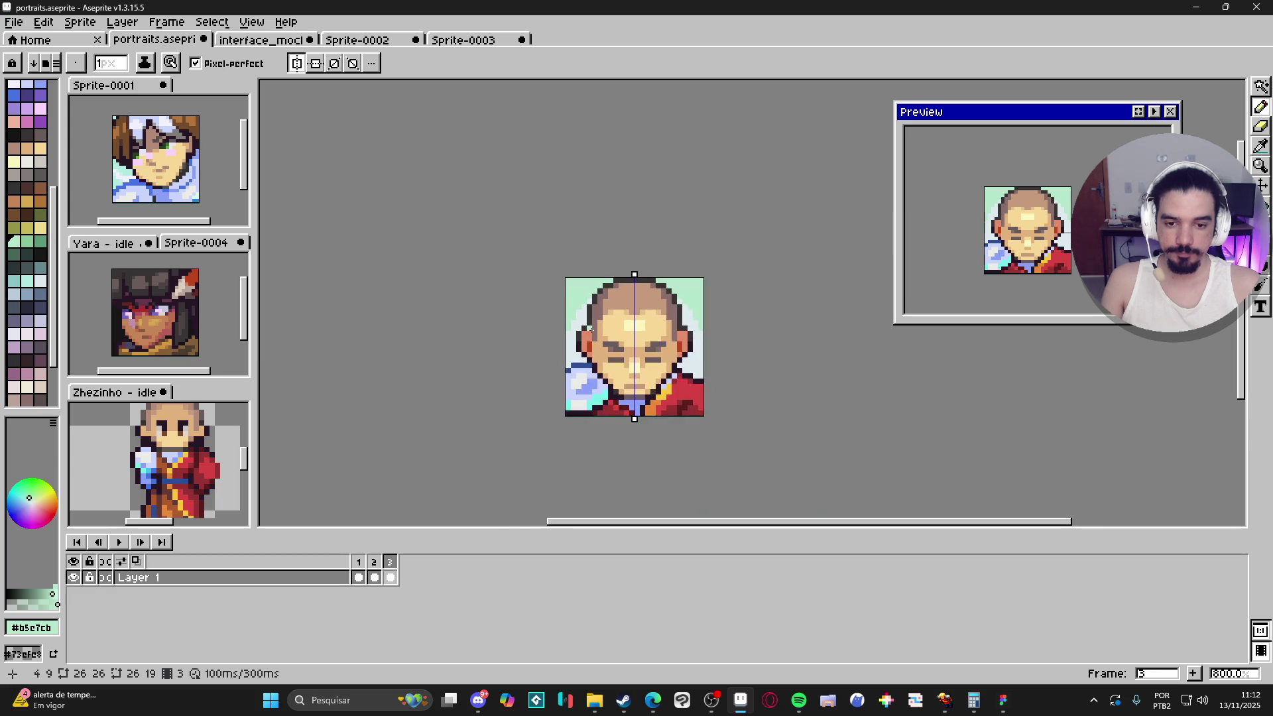
scroll(592, 304, "up", 3)
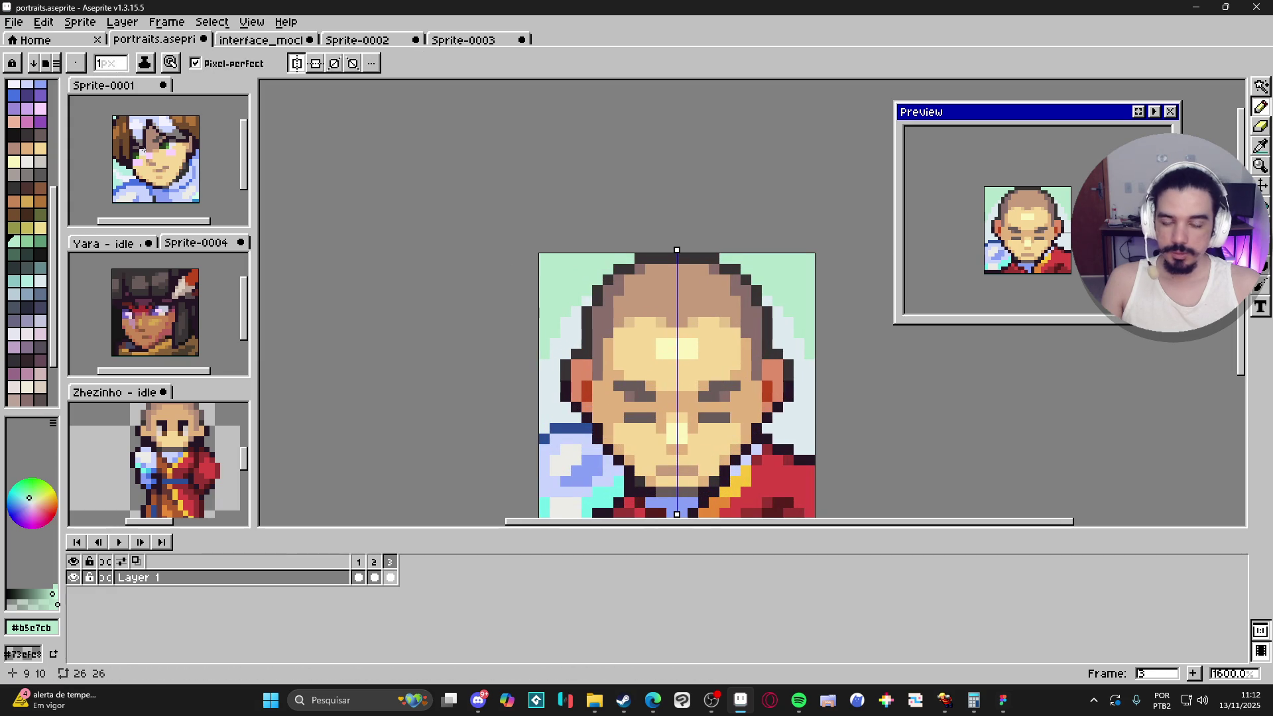
left_click(26, 243)
left_click(544, 258)
left_click_drag(555, 268, 545, 270)
left_click(545, 287)
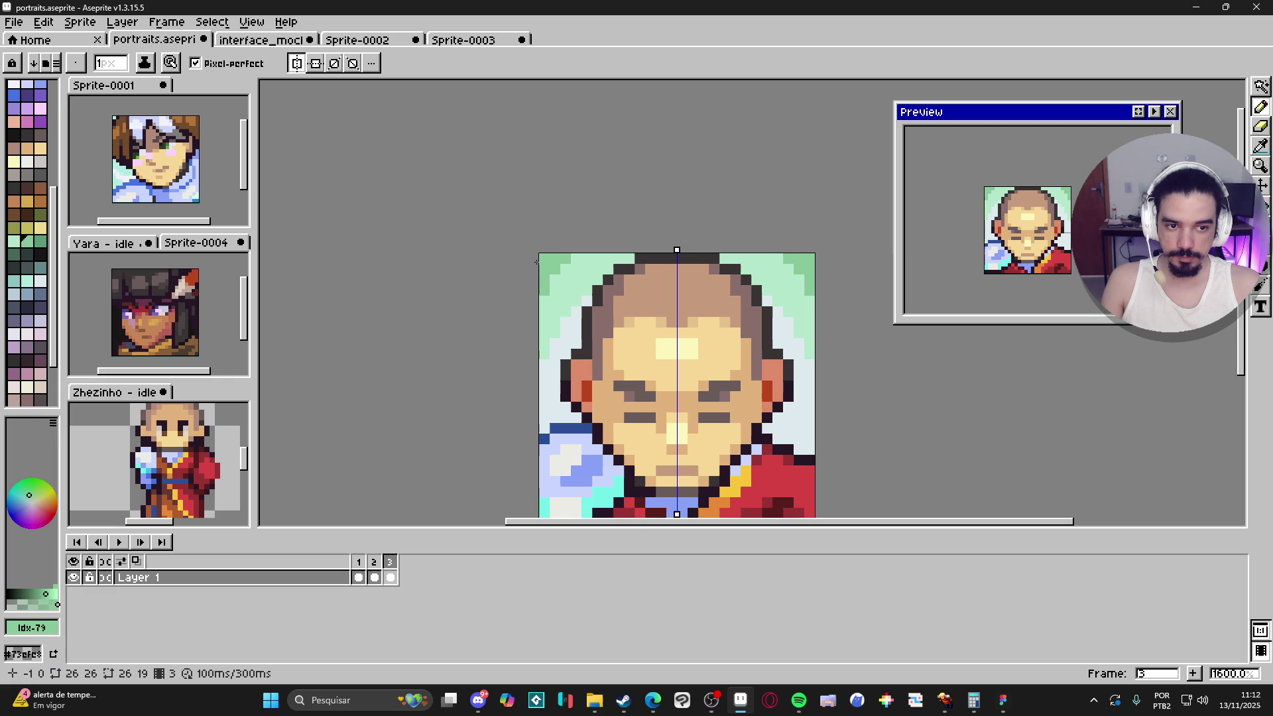
Step: Eyedrop the #dceace blue-grey back and clear the selection
scroll(581, 271, "down", 1)
scroll(580, 291, "up", 1)
left_click(582, 295, "alt")
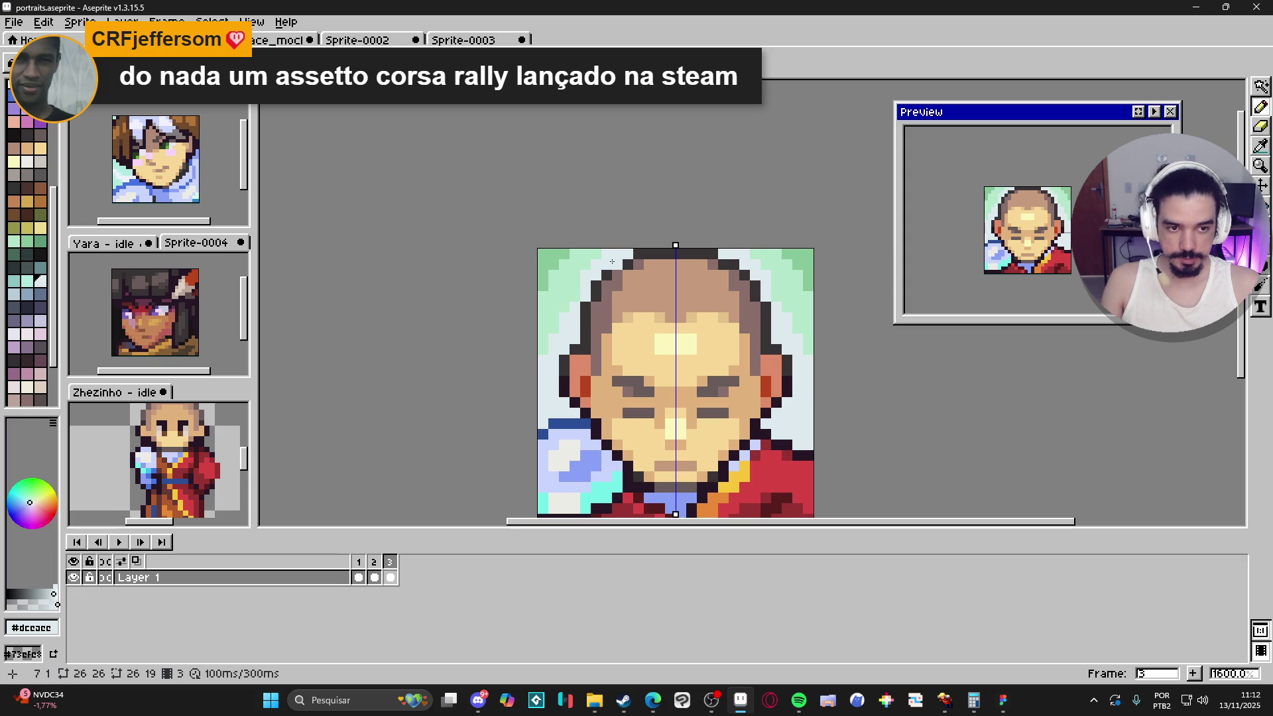
scroll(612, 261, "down", 2)
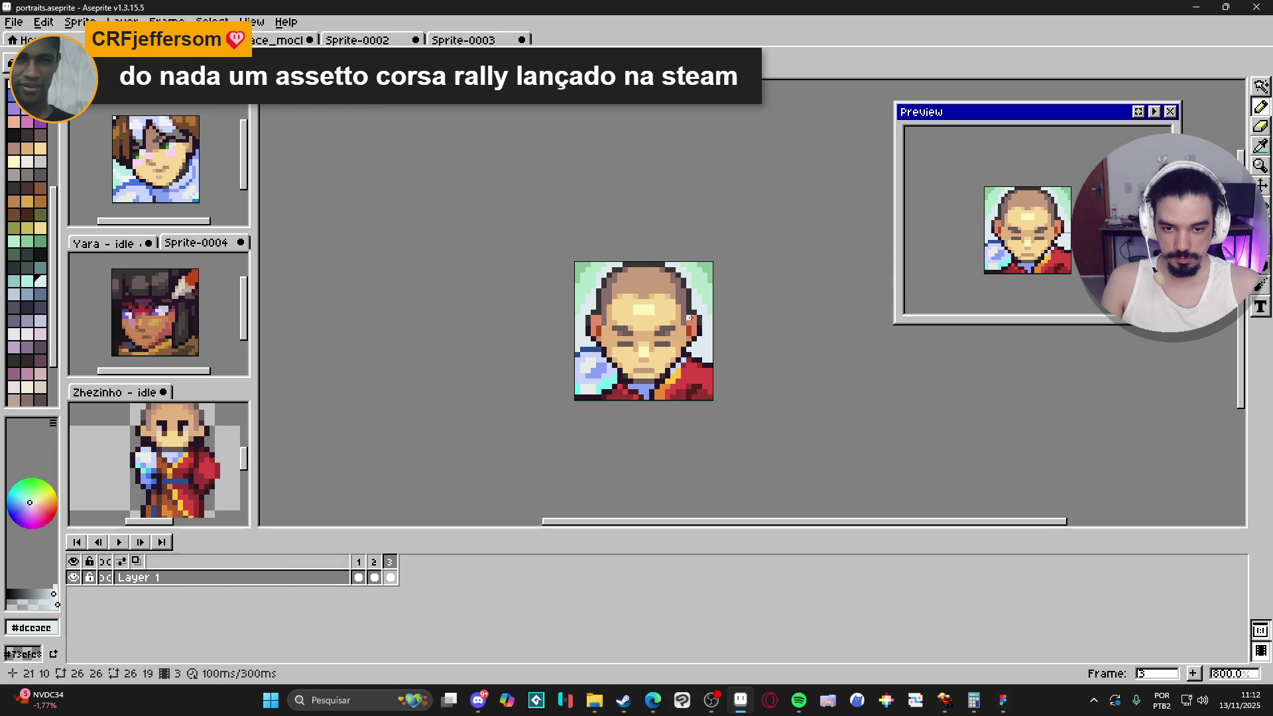
scroll(687, 284, "right", 1)
key("ctrl+d")
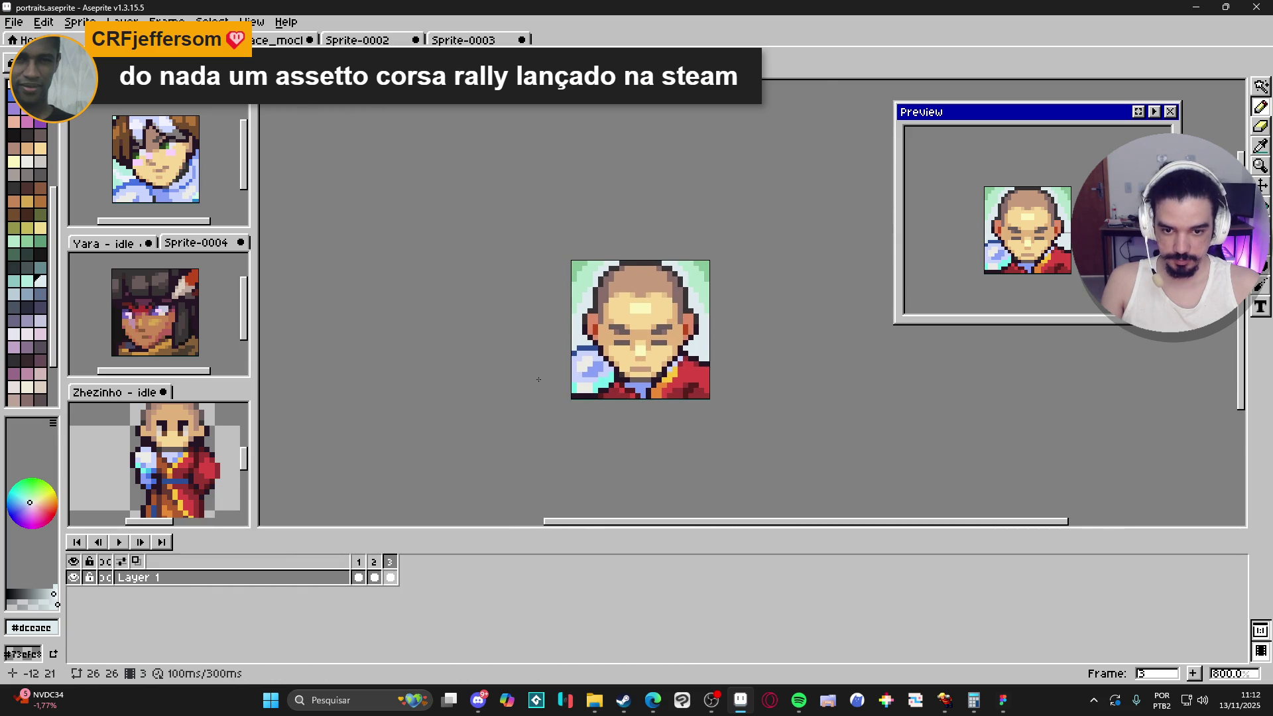
scroll(571, 344, "up", 5)
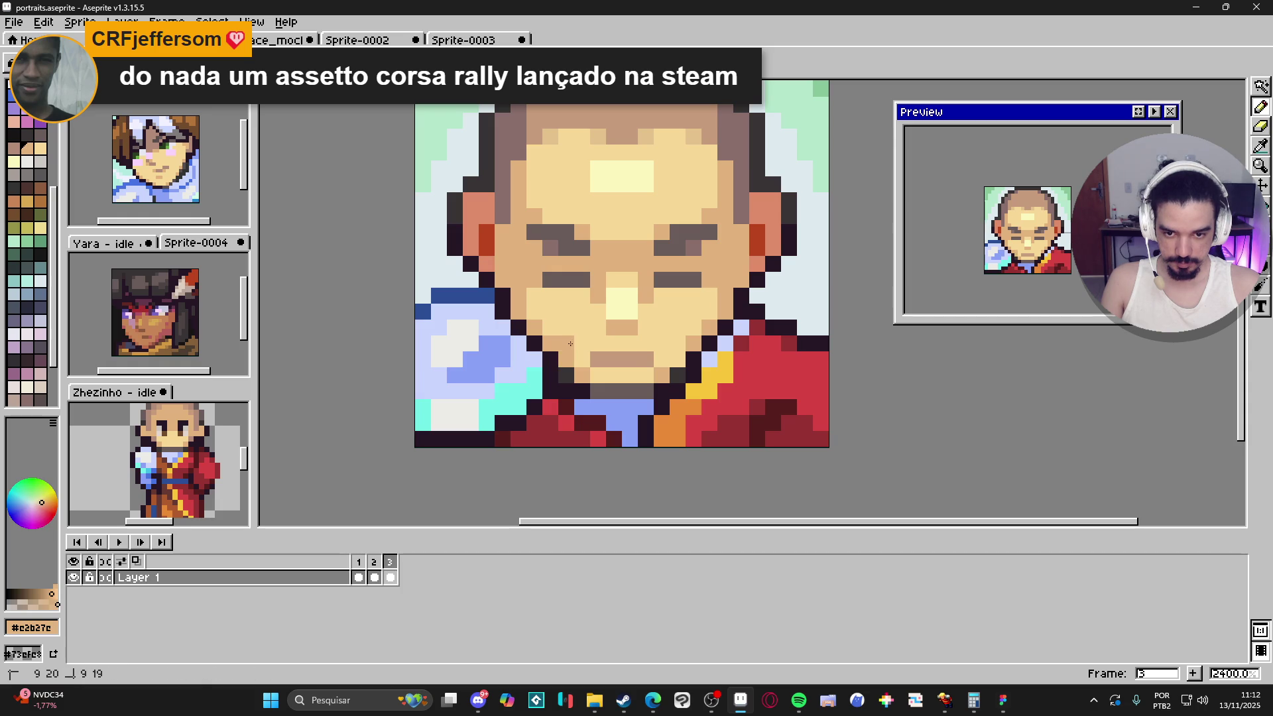
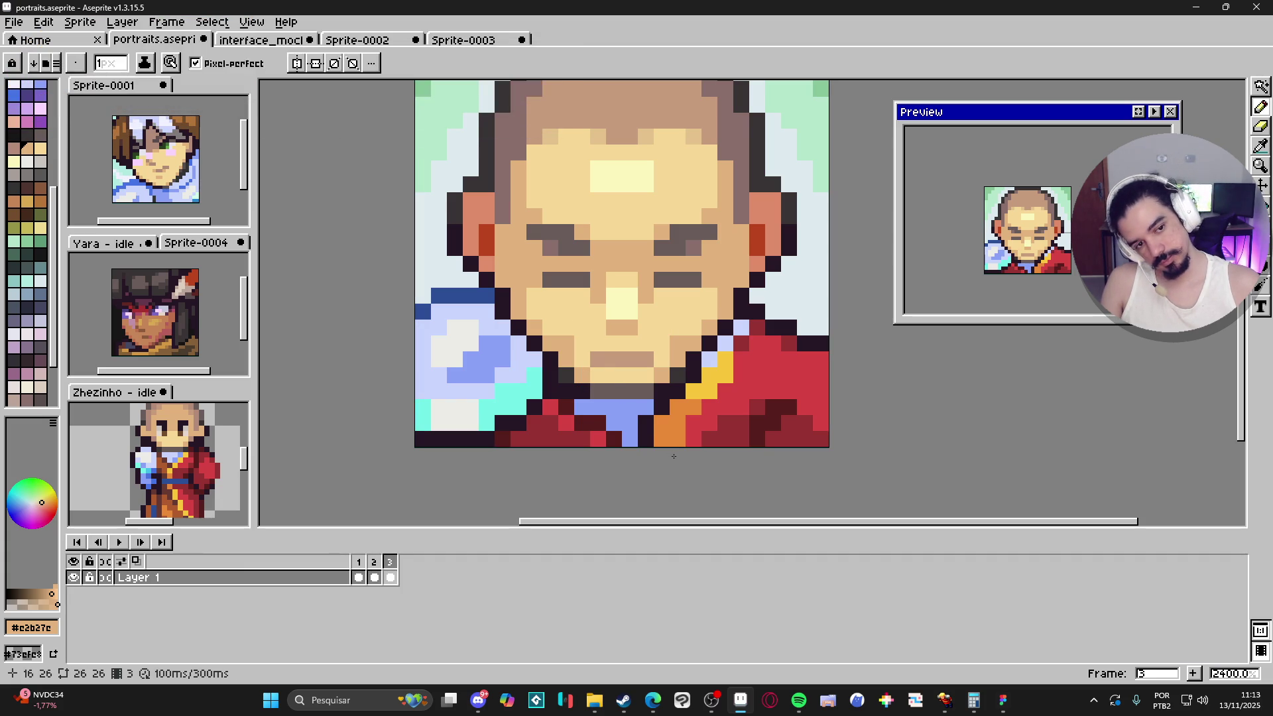
Step: Zoom out to 600%, centre the bald monk portrait, then start a Win+Shift+S screen capture
scroll(702, 400, "down", 3)
left_click_drag(701, 400, 645, 400)
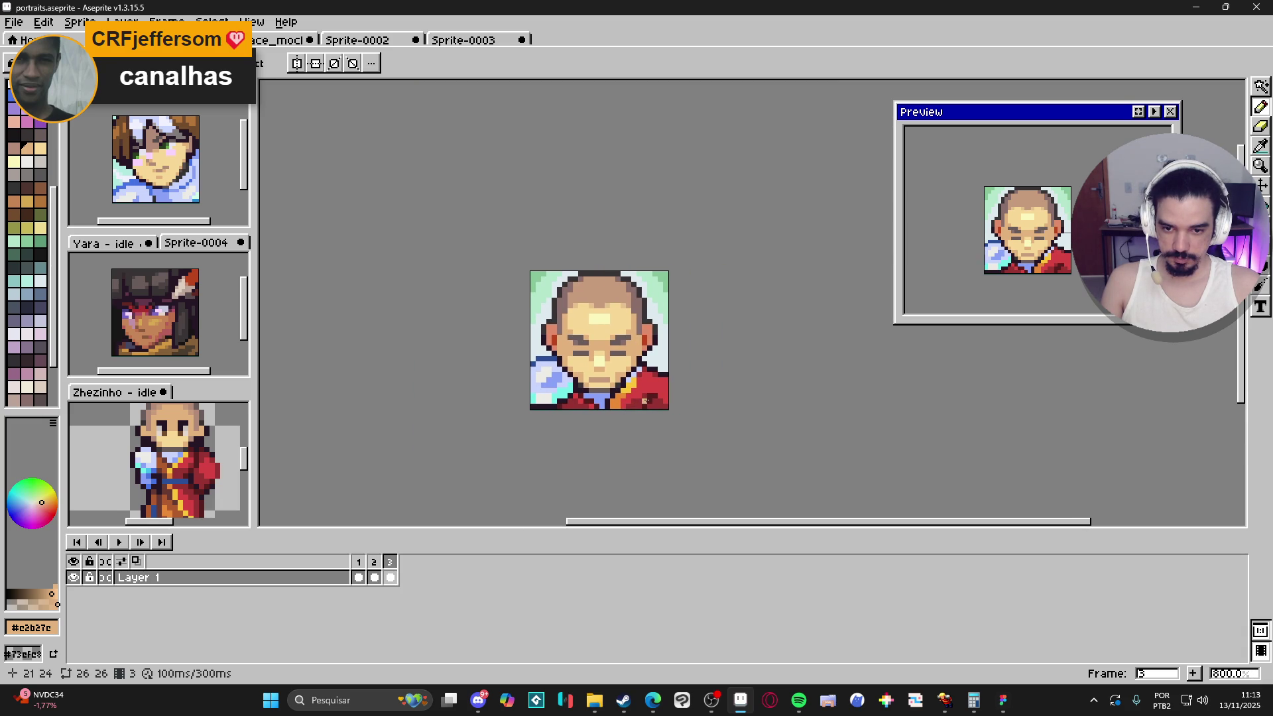
left_click_drag(649, 400, 647, 401)
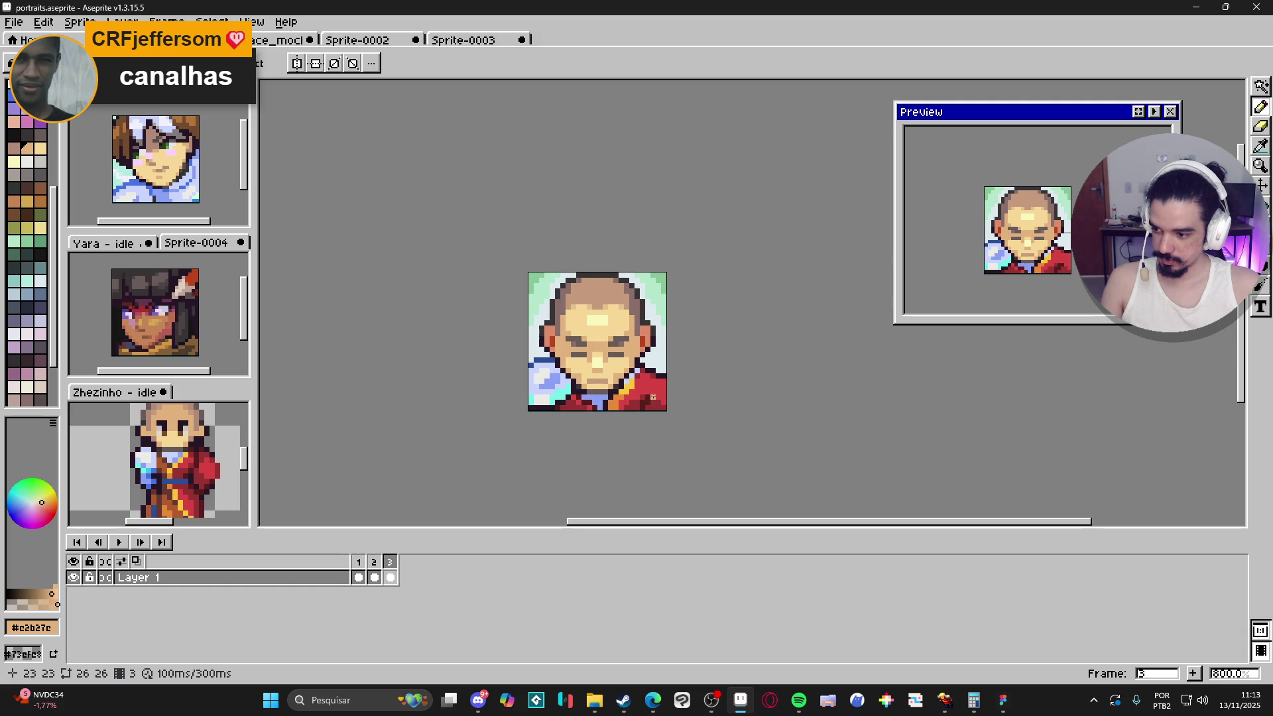
scroll(652, 394, "up", 1)
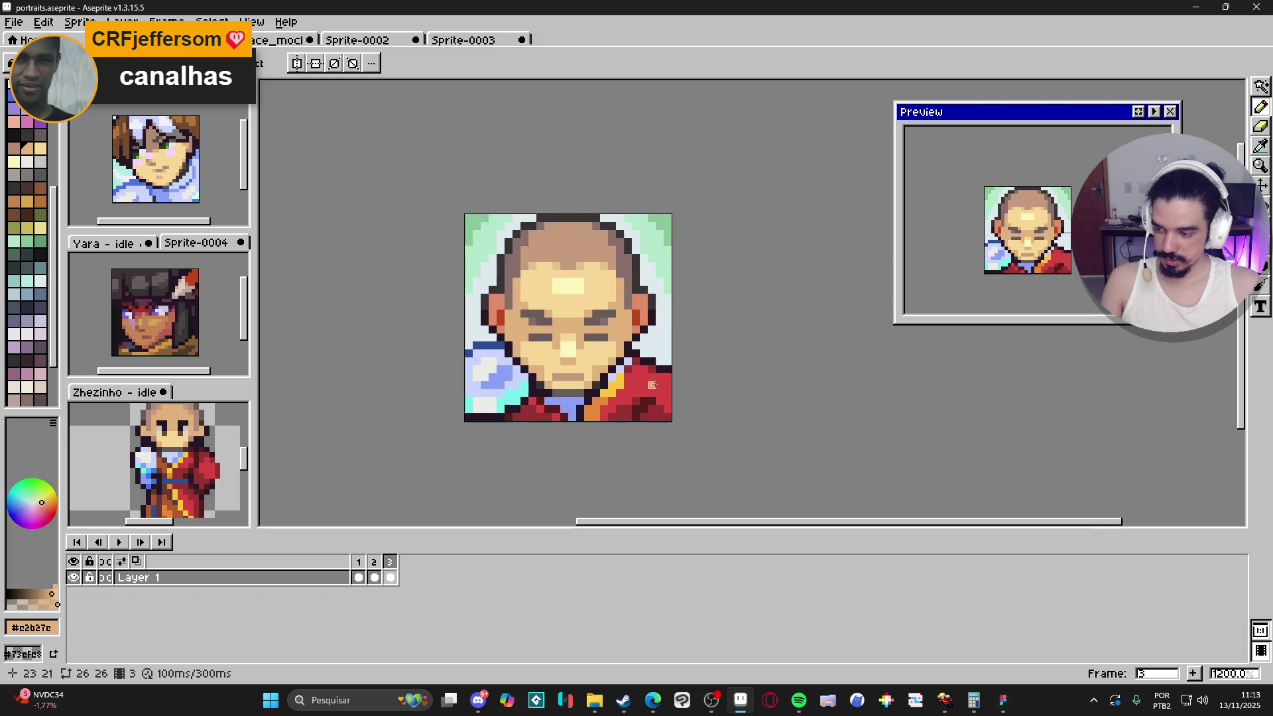
scroll(609, 380, "down", 1)
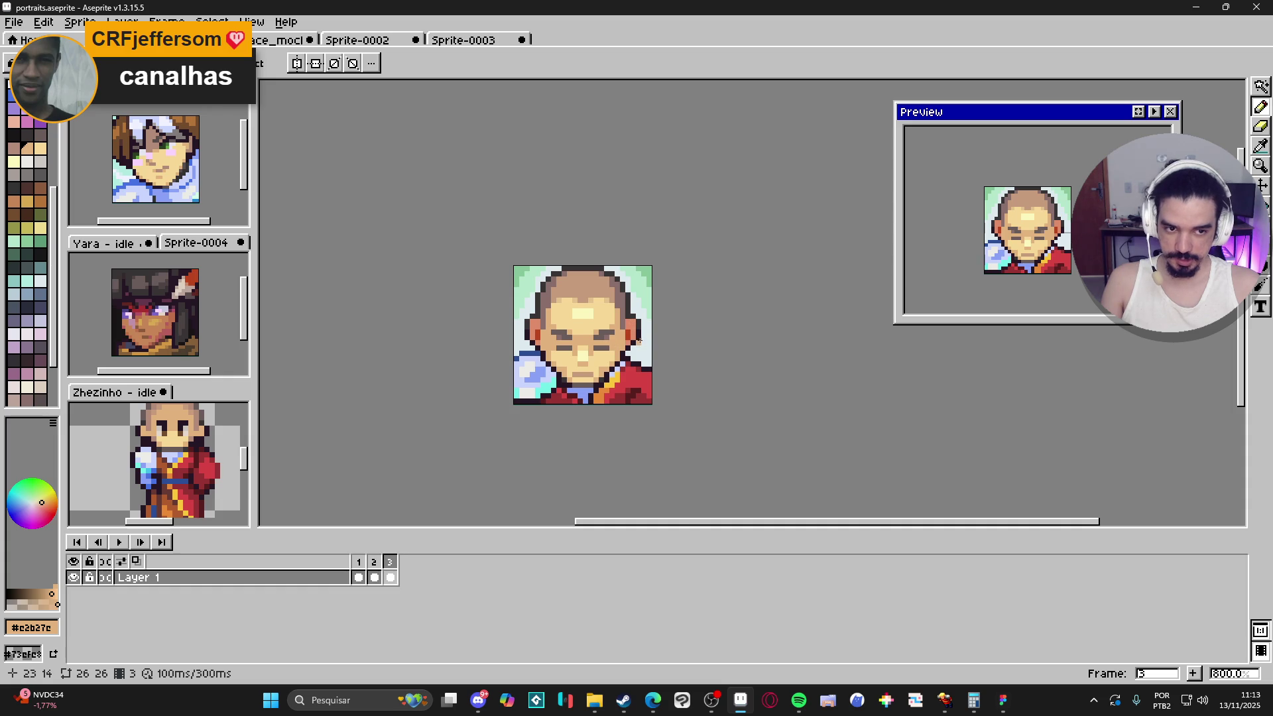
scroll(560, 260, "down", 1)
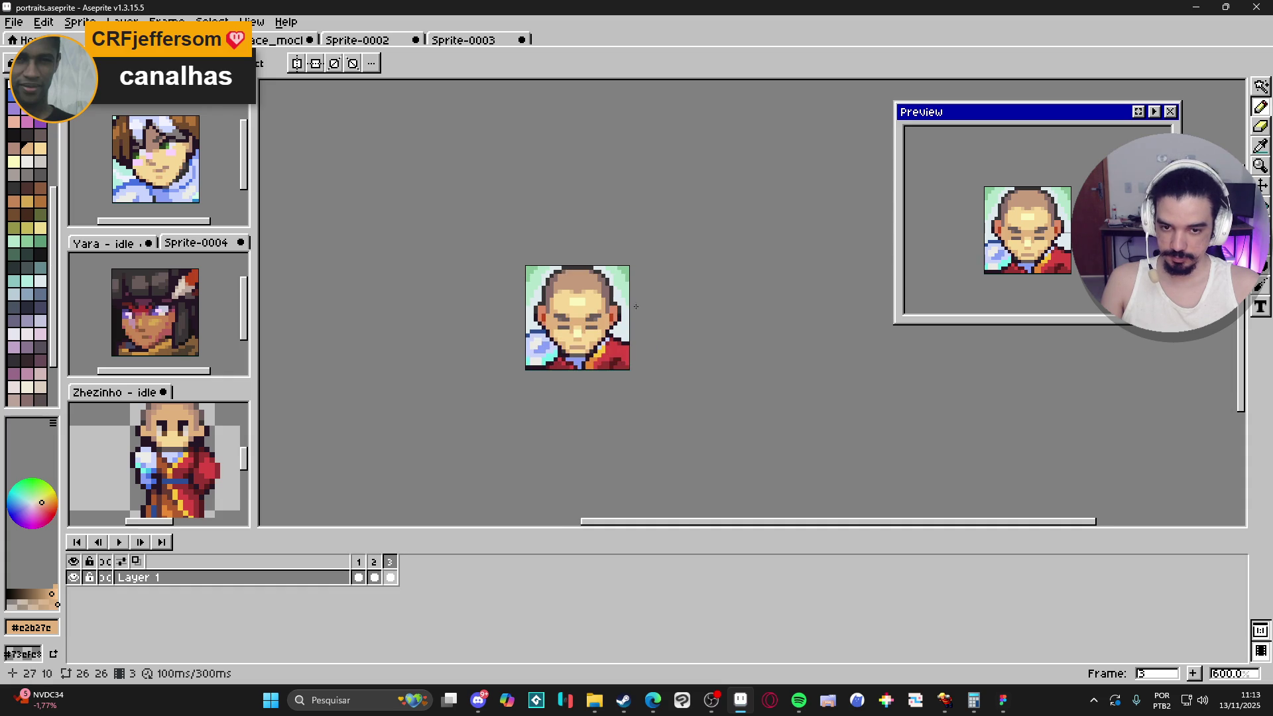
key("super+shift+s")
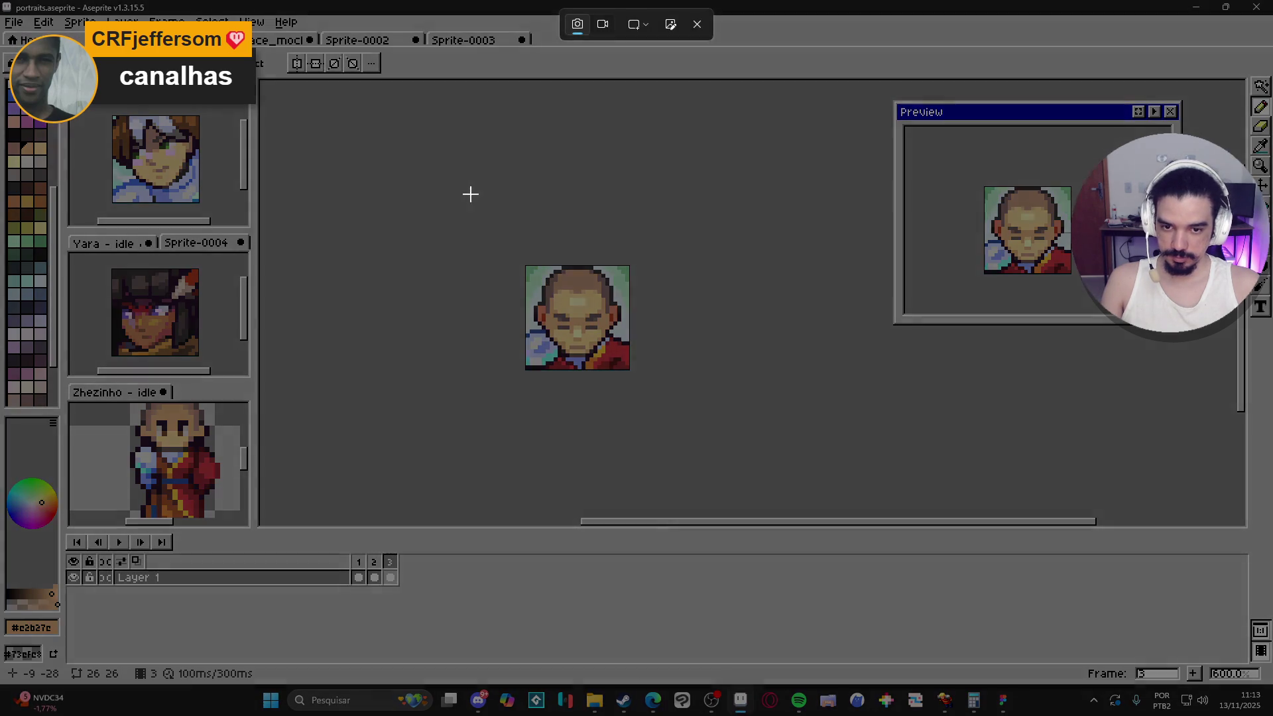
Step: Snip the area around the monk portrait, return to Aseprite at 500%, and open the framed Yara sprite
left_click_drag(452, 195, 715, 475)
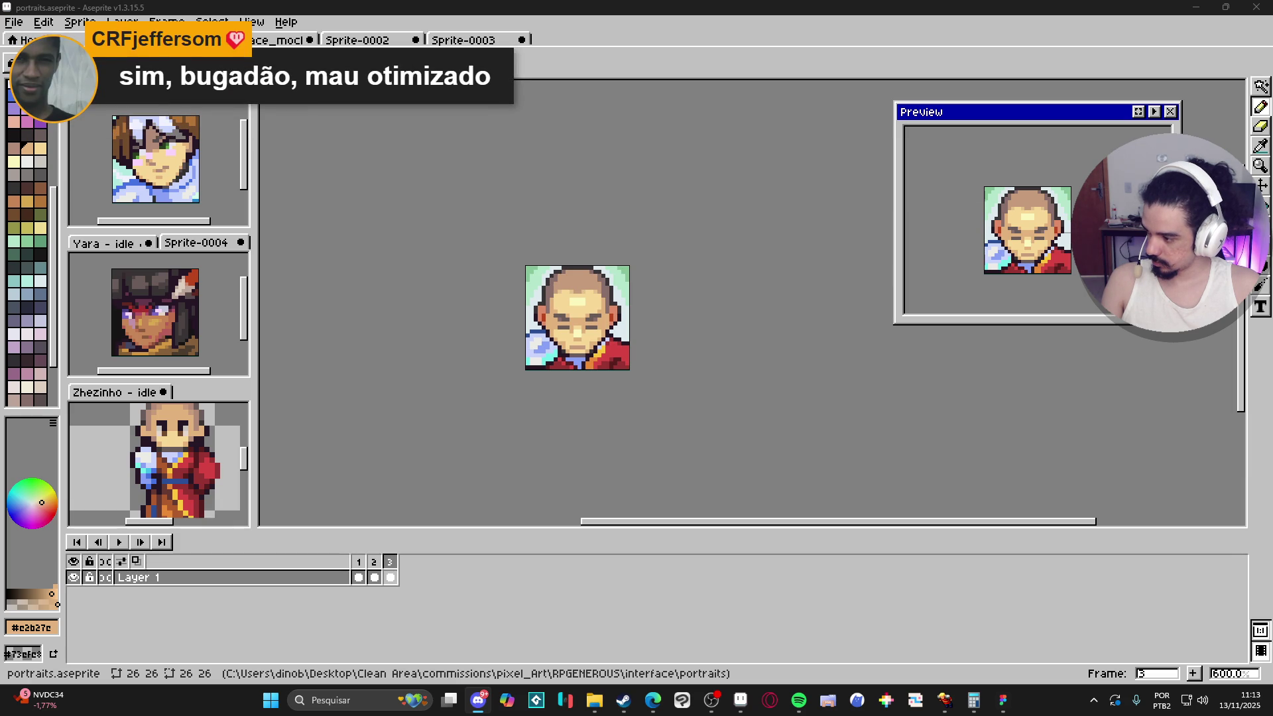
key("alt+Tab")
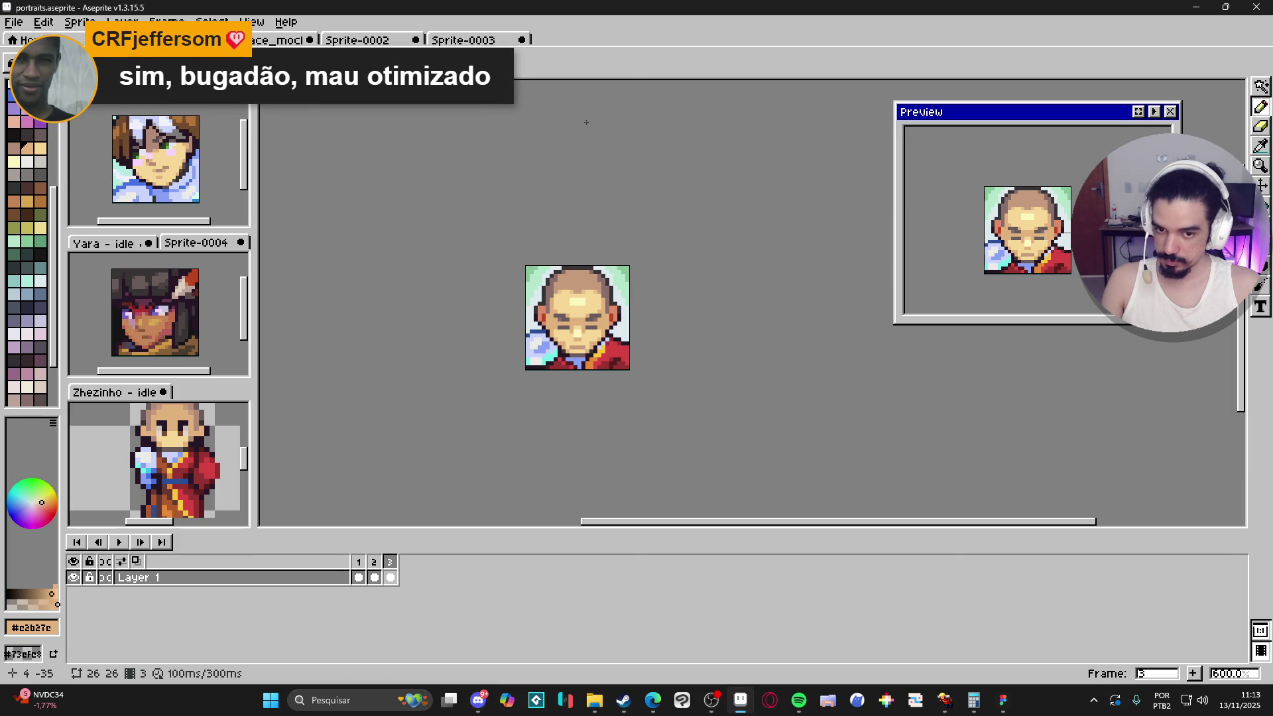
scroll(502, 199, "down", 1)
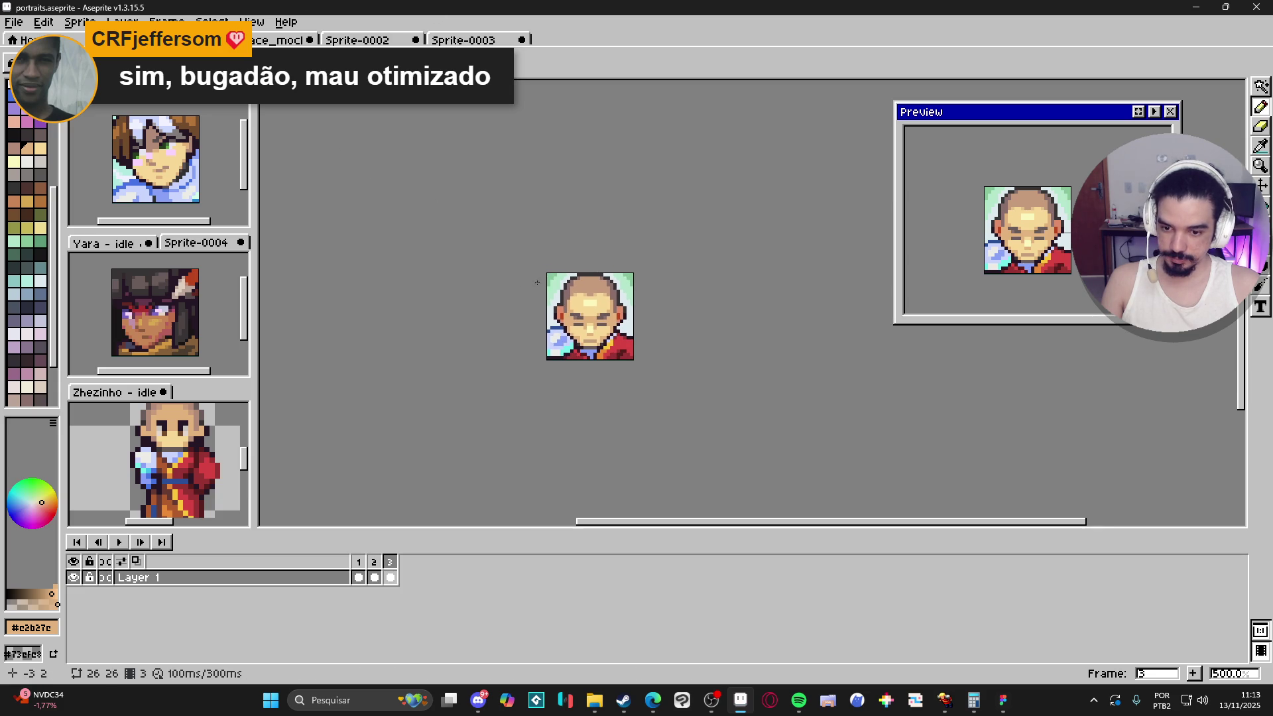
left_click(390, 42)
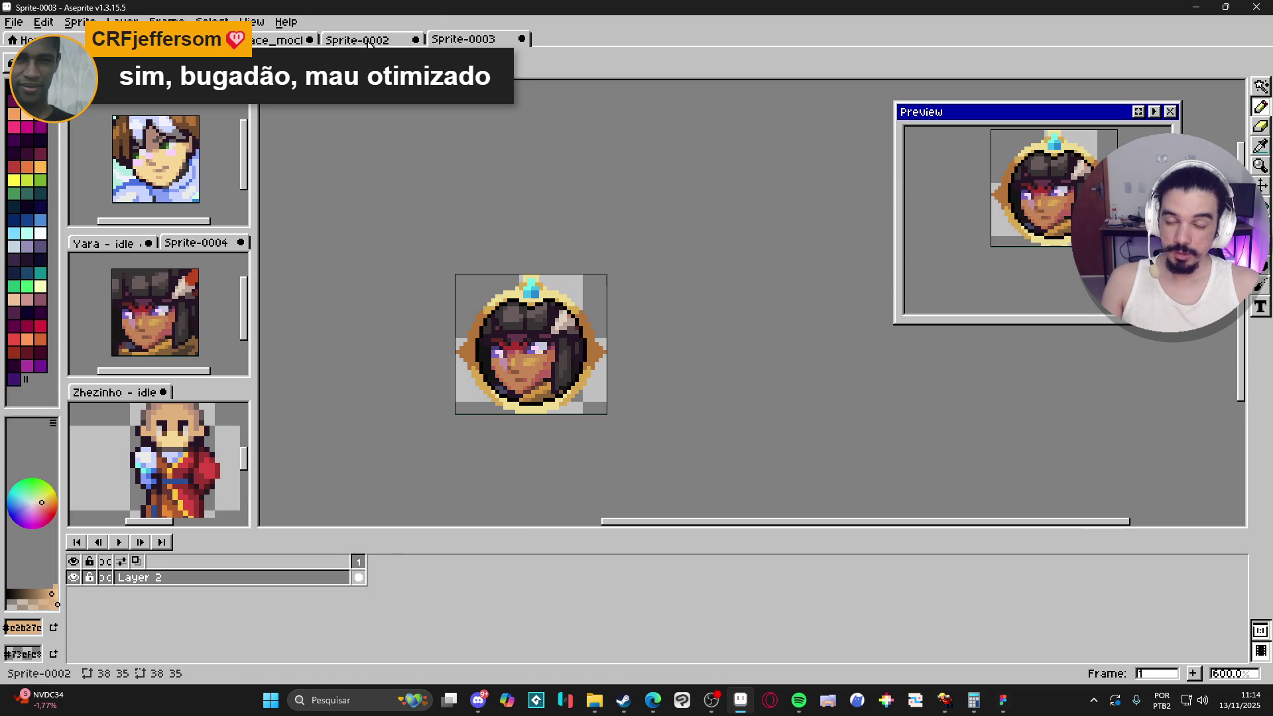
left_click(369, 42)
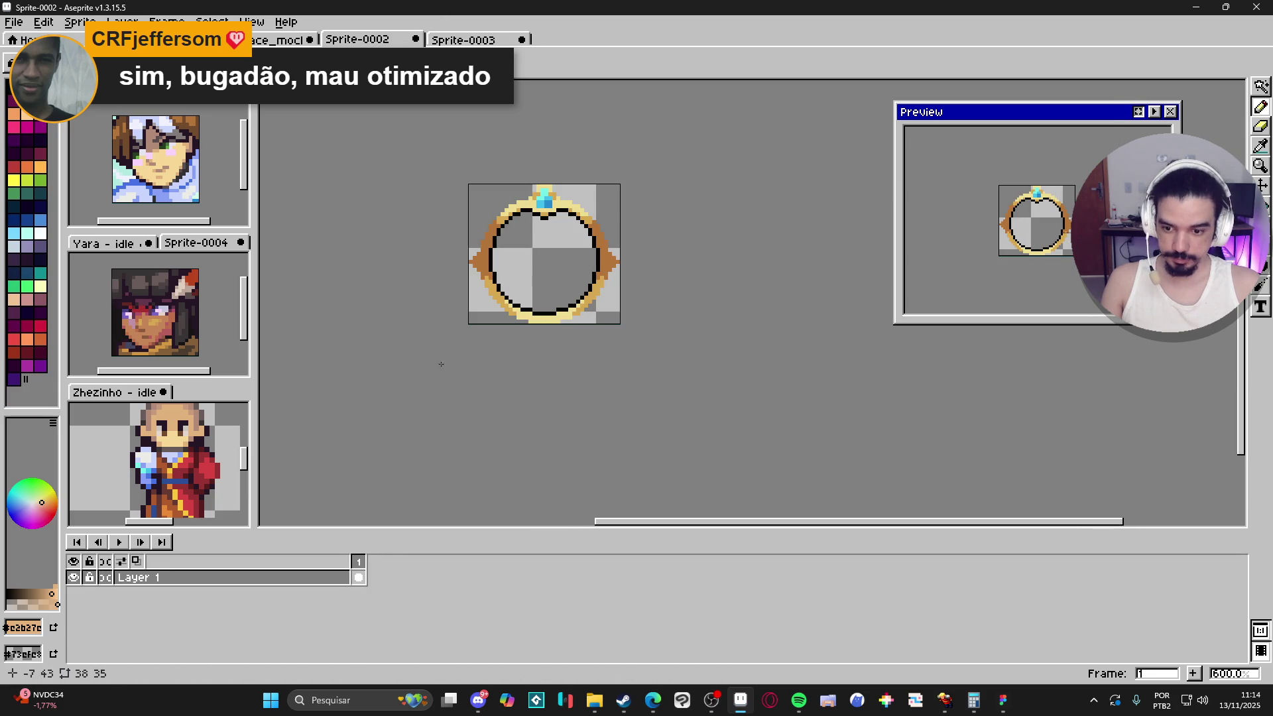
key("ctrl+Tab")
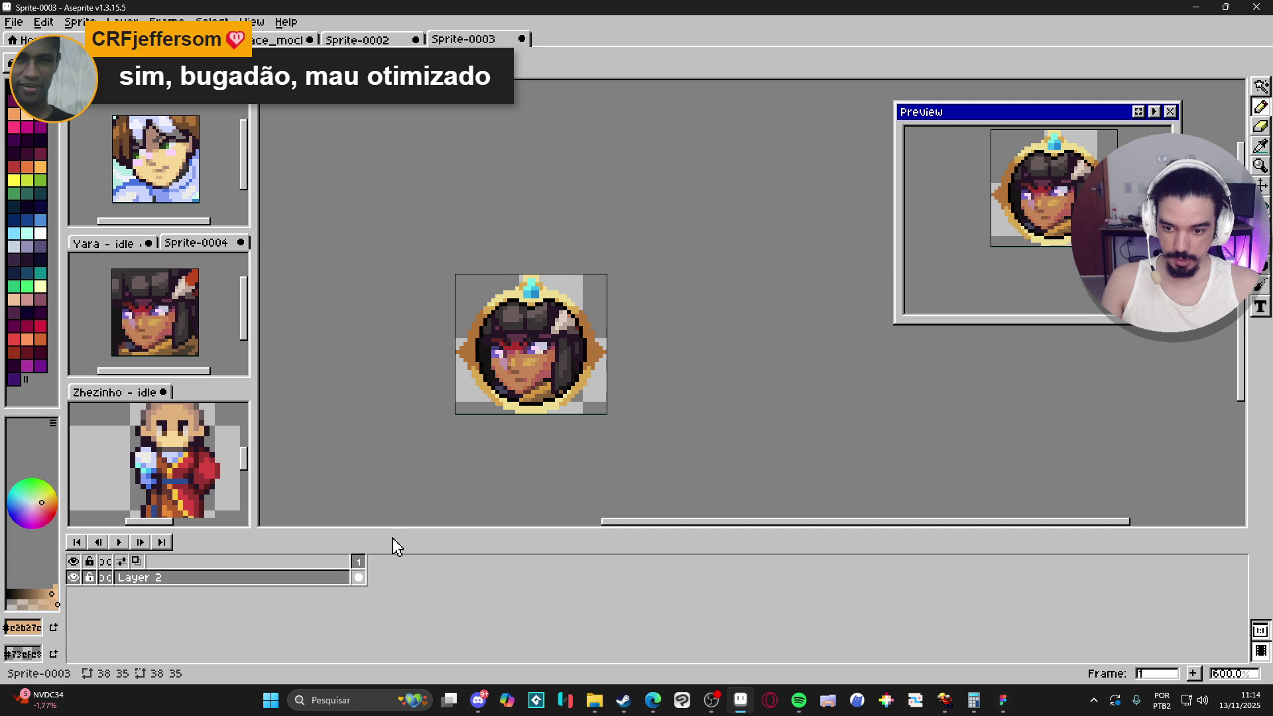
key("ctrl+shift+Tab")
key("ctrl+shift+Tab")
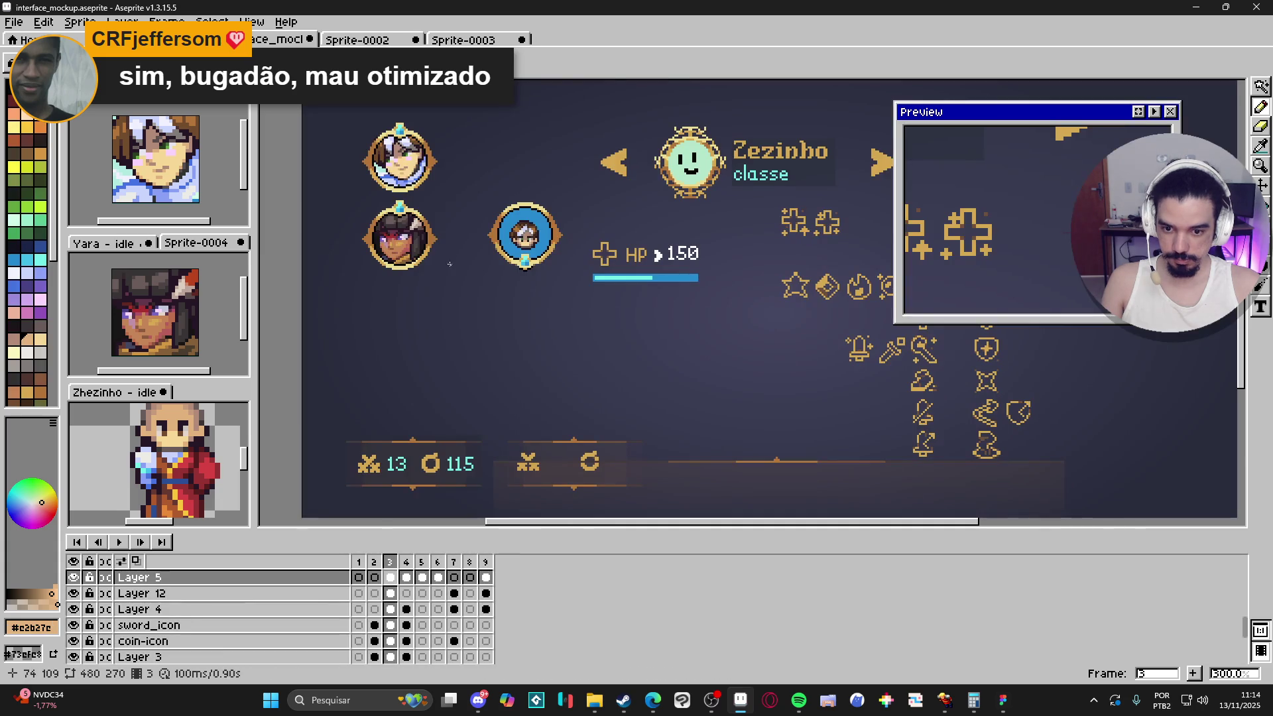
key("ctrl+shift+Tab")
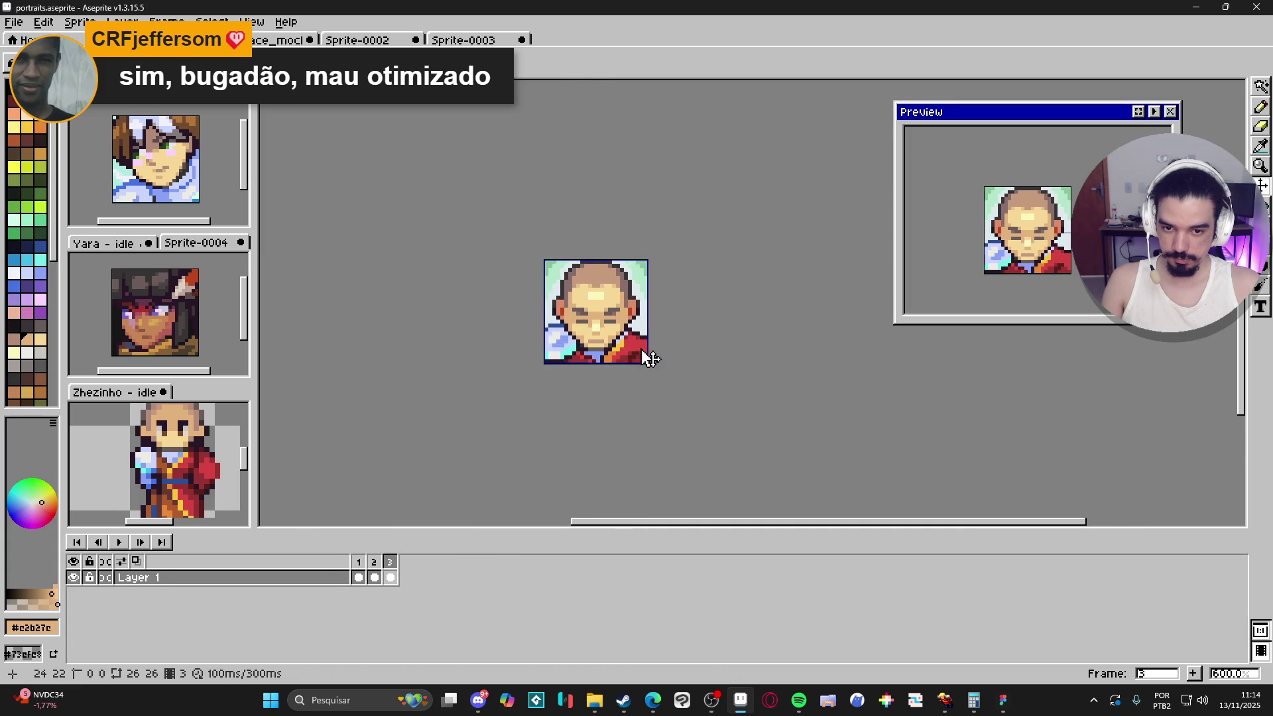
scroll(636, 354, "up", 4)
key("b")
left_click(577, 339, "alt")
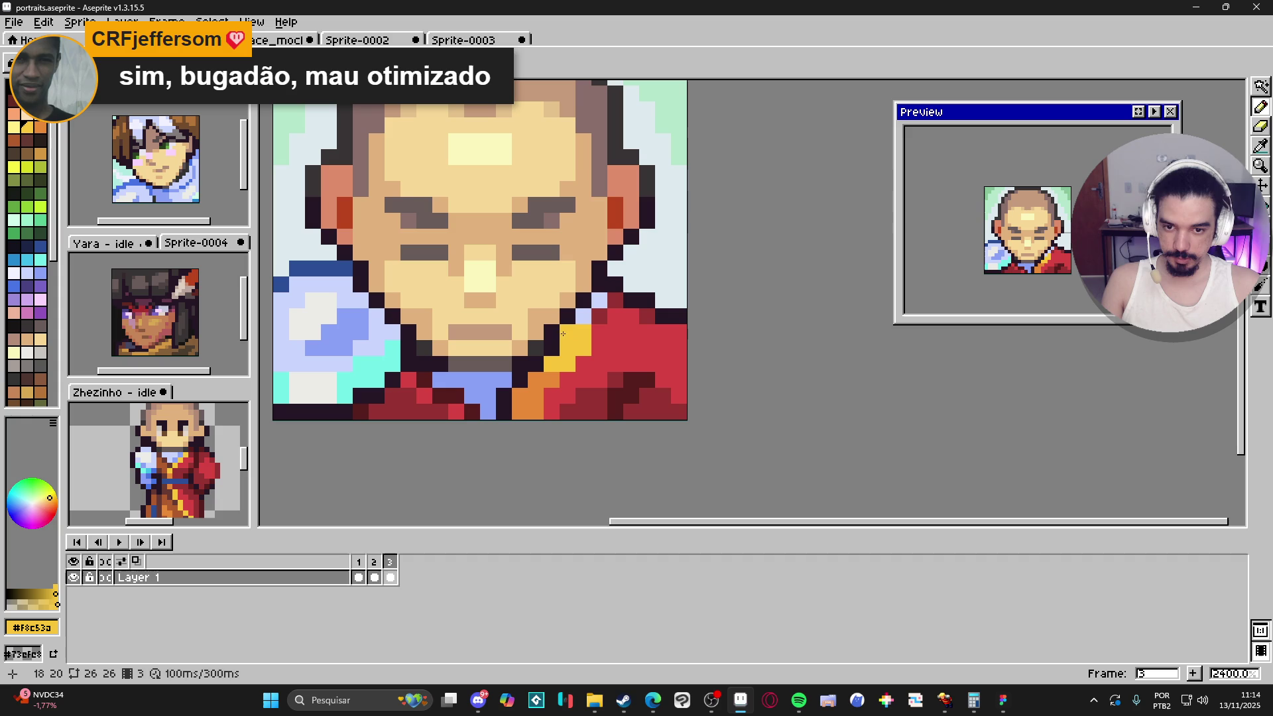
scroll(590, 326, "down", 5)
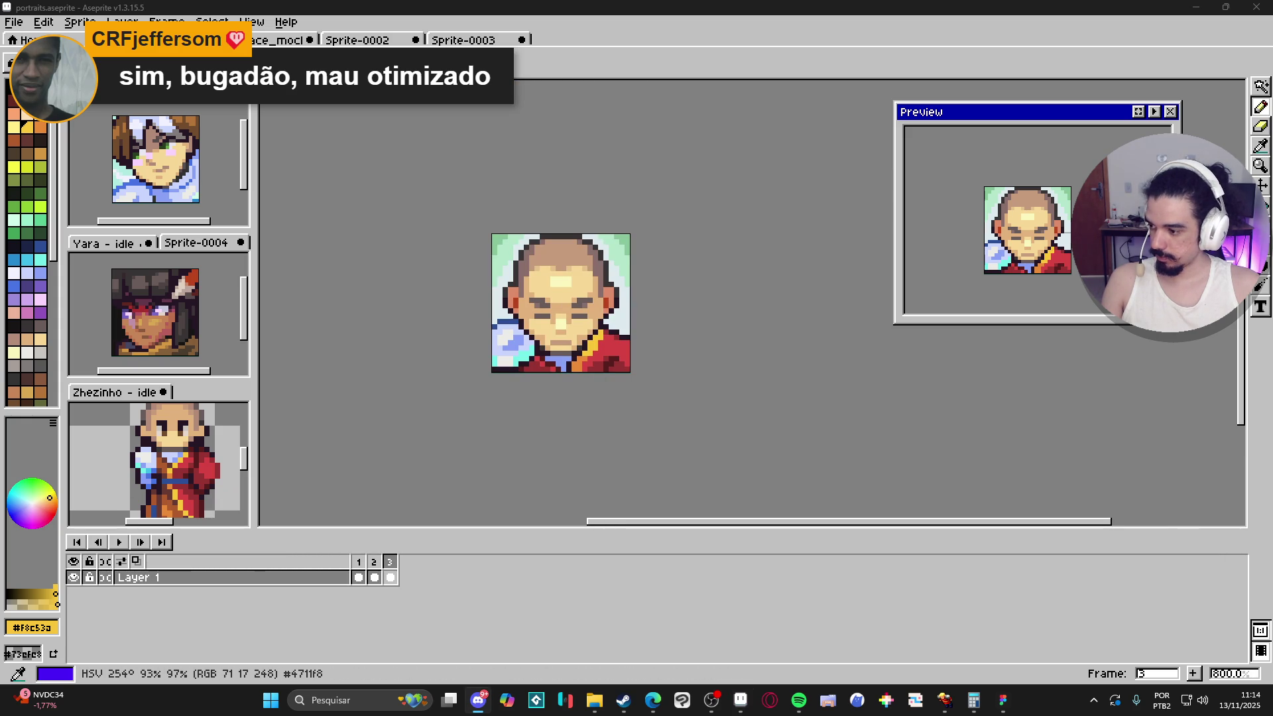
scroll(649, 313, "down", 2)
left_click_drag(649, 314, 667, 361)
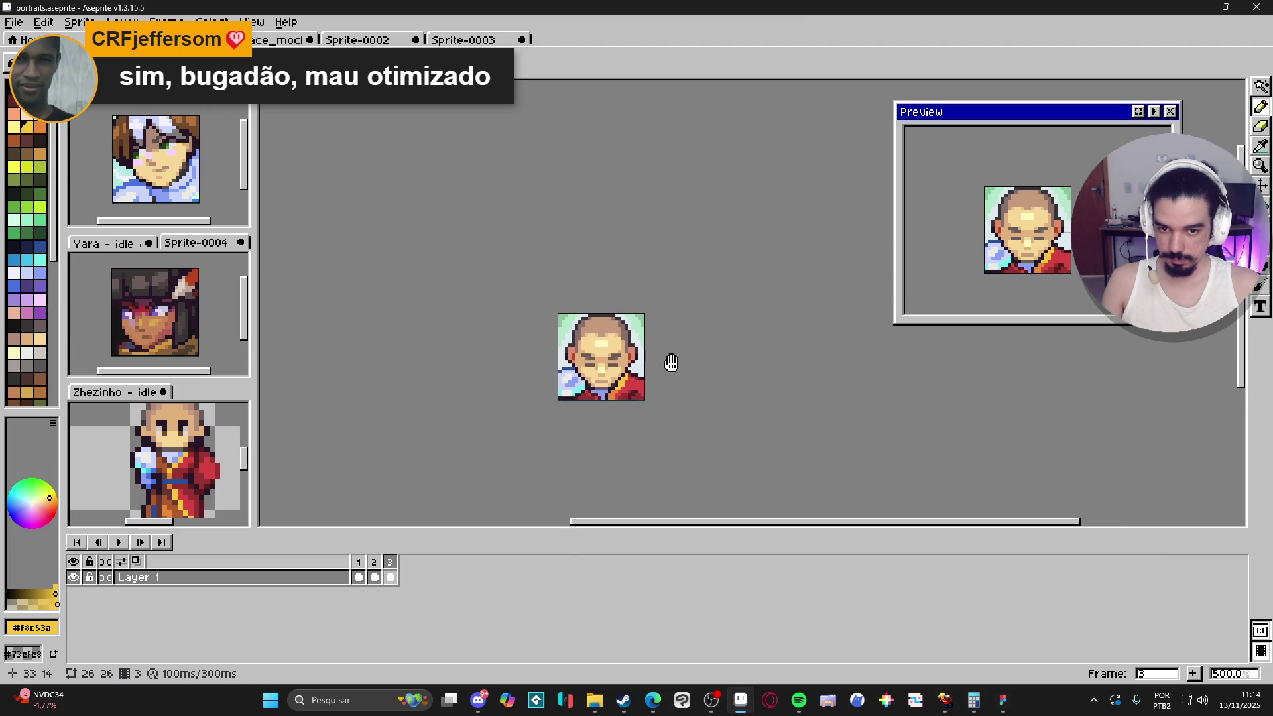
key("ctrl+s")
key("super+shift+s")
mouse_move(475, 215)
left_mouse_down()
mouse_move(739, 507)
mouse_move(728, 508)
left_mouse_up()
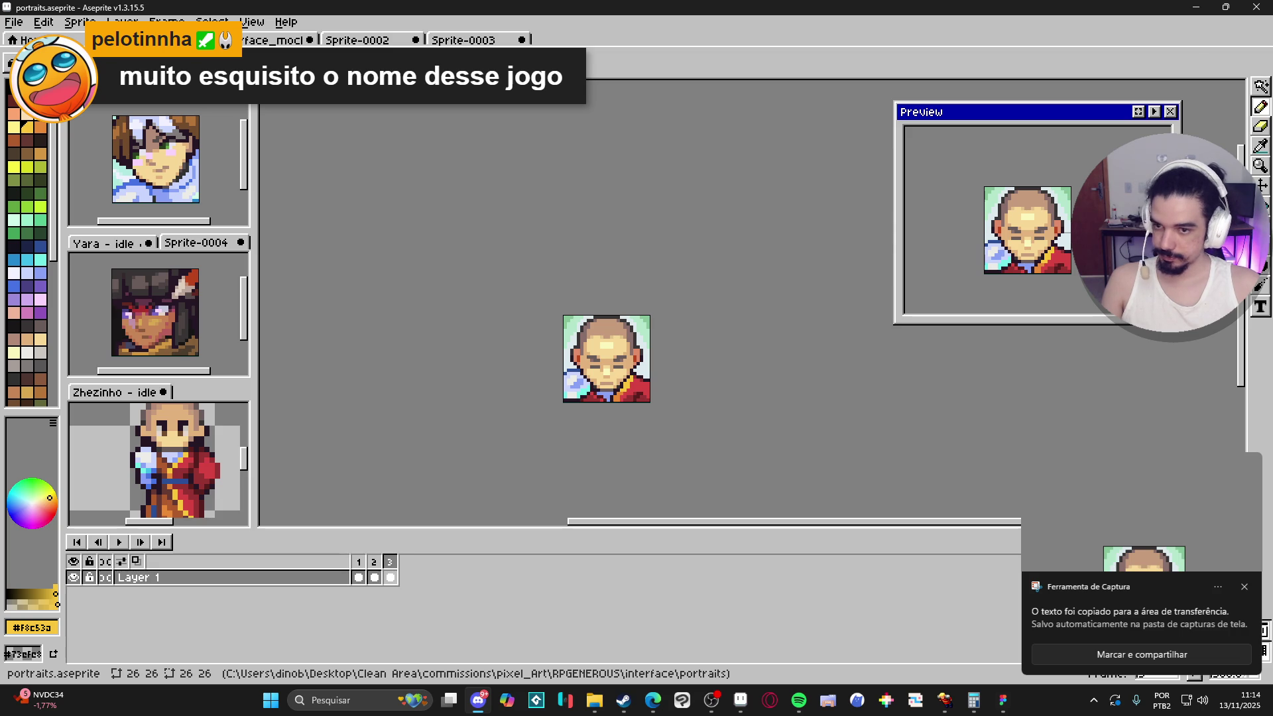
mouse_move(744, 344)
left_mouse_down()
mouse_move(739, 302)
mouse_move(710, 312)
left_mouse_up()
scroll(720, 319, "up", 1)
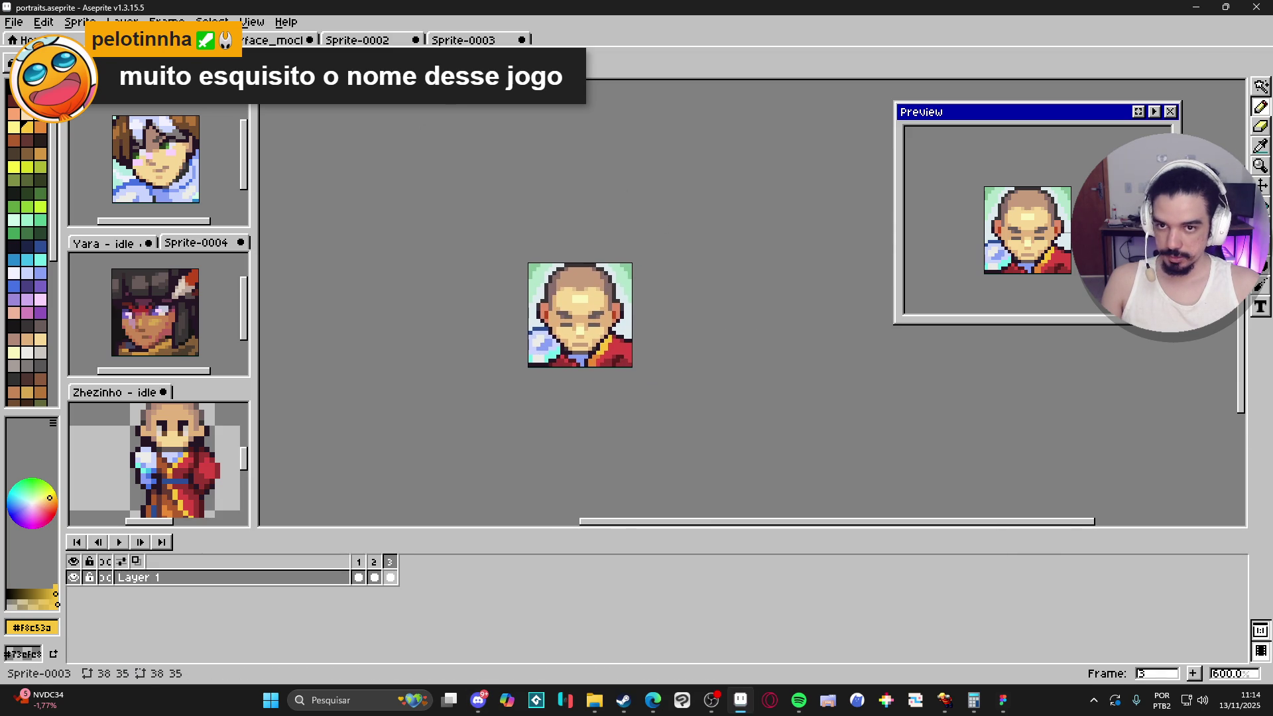
left_click(464, 40)
left_click(356, 39)
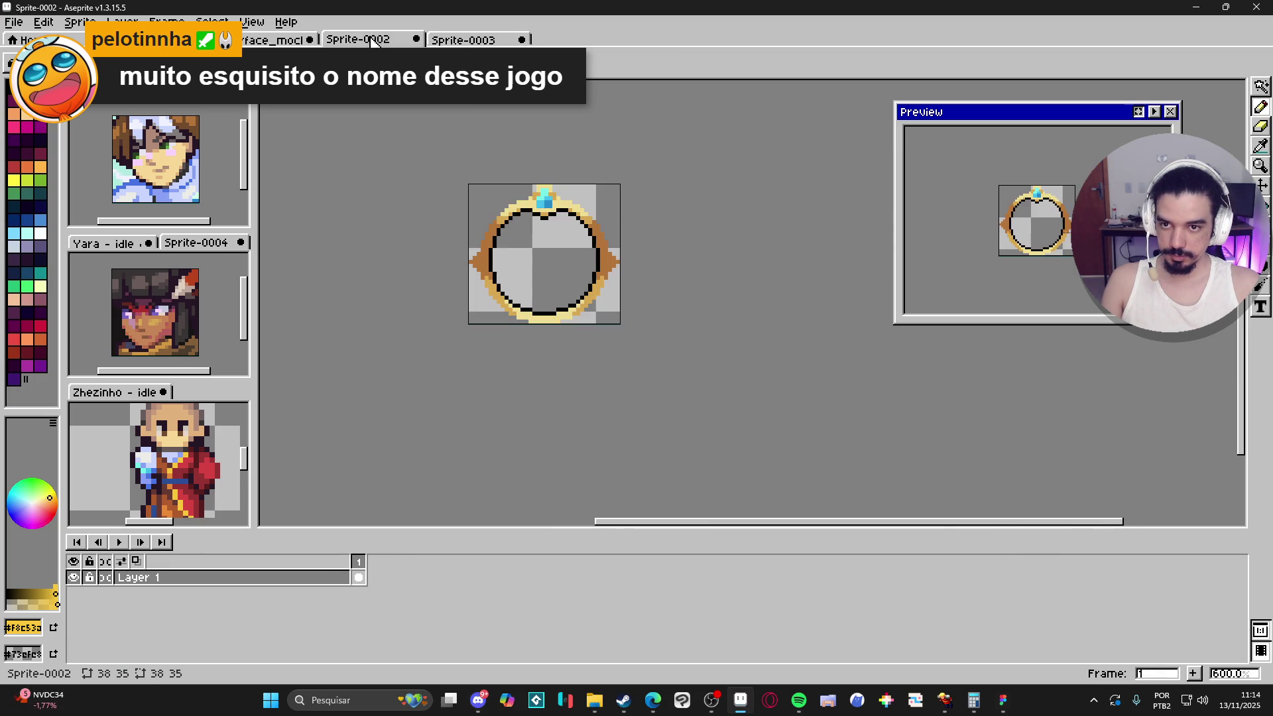
left_click(464, 40)
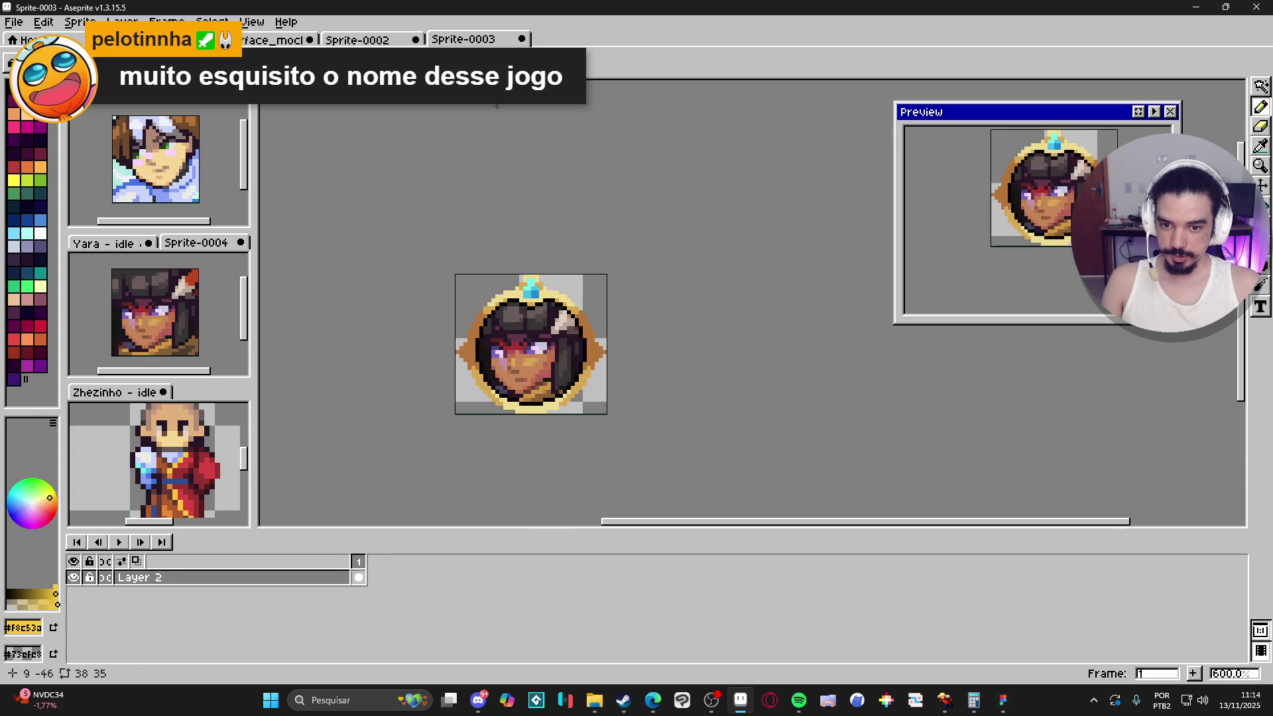
left_click(370, 41)
left_click(272, 40)
left_click(146, 39)
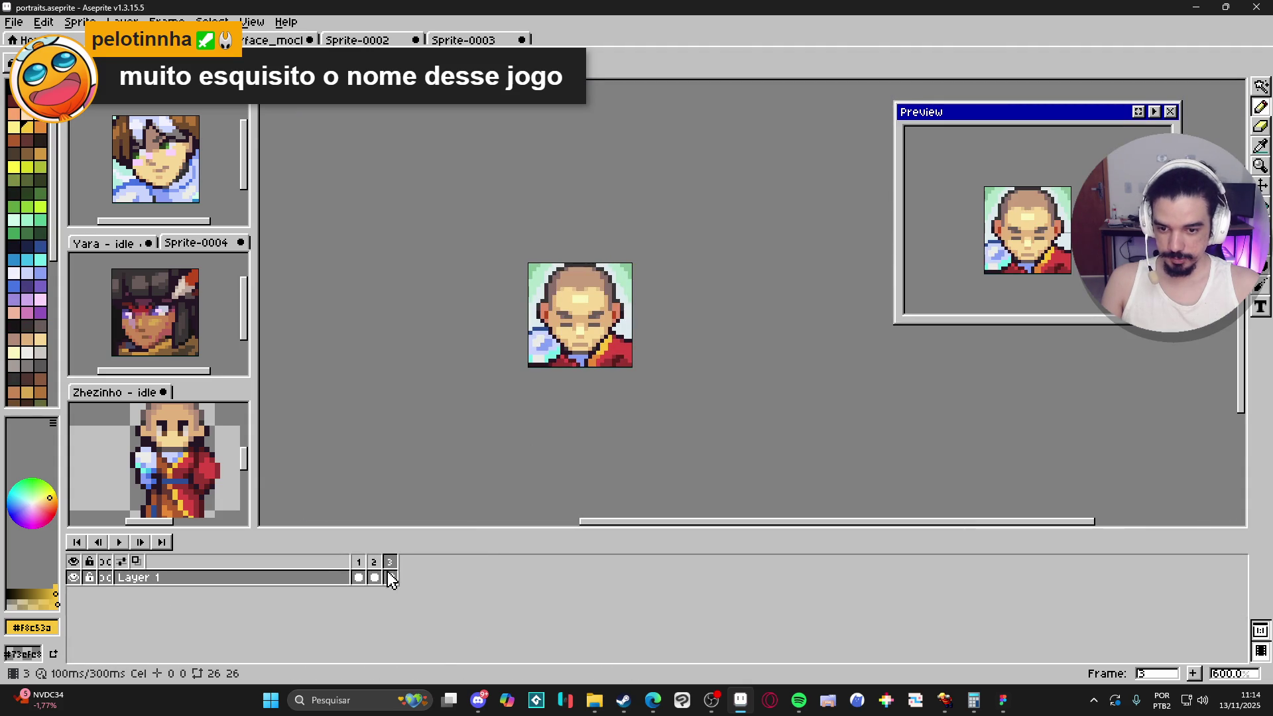
Step: Add a new layer above Layer 1 and trial-paste onto frame 3, then discard the paste
left_click(346, 581)
key("shift+n")
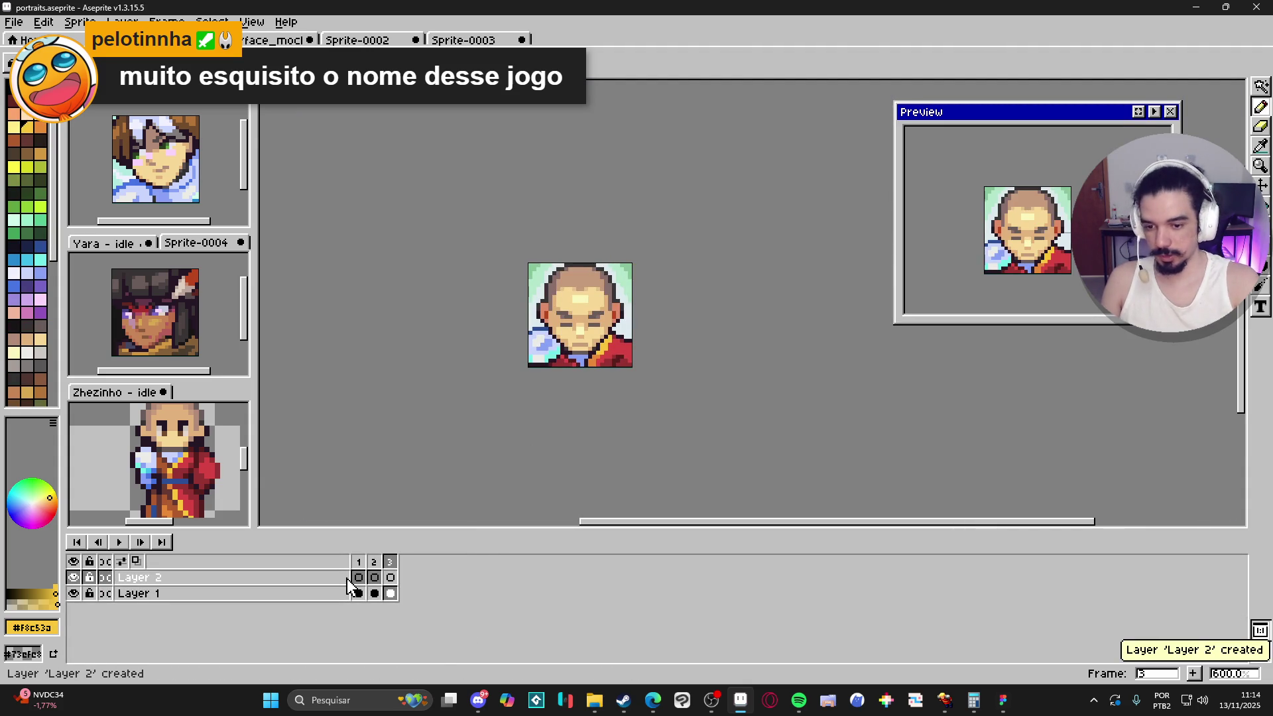
left_click(390, 577)
key("ctrl+v")
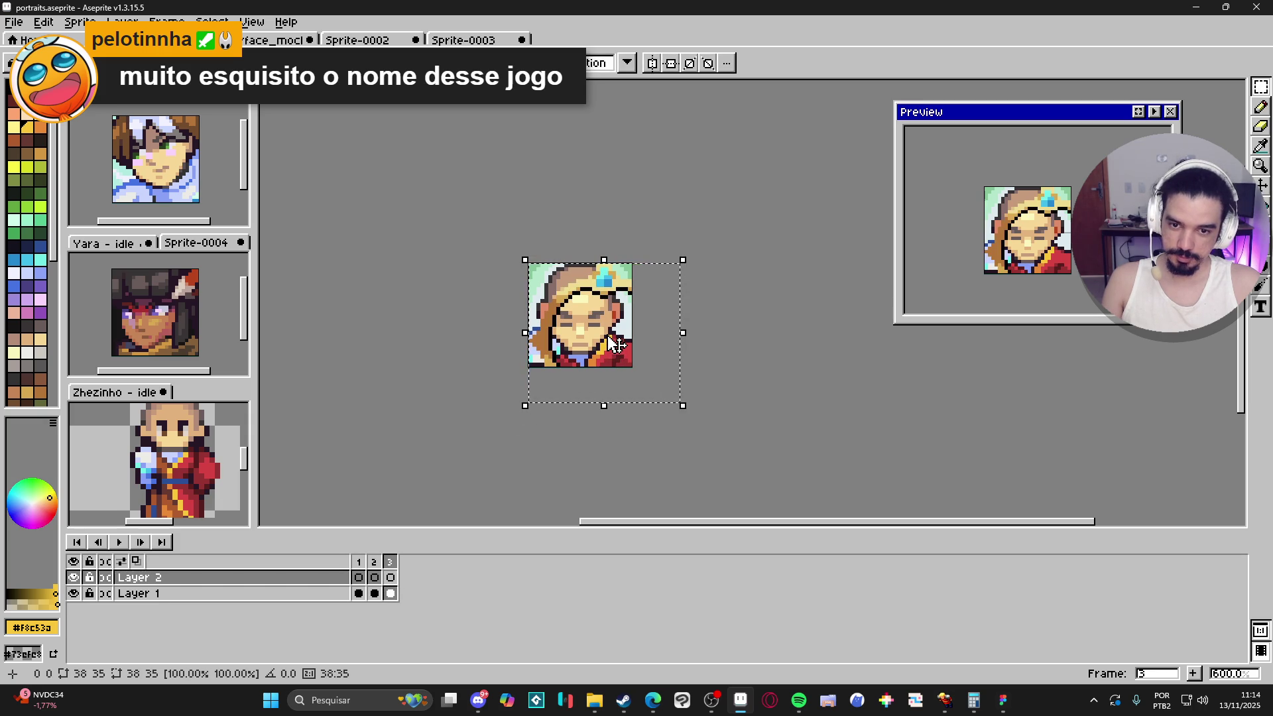
key("Escape")
Step: Copy the whole gold ring sprite and paste it over the monk portrait
left_click(398, 39)
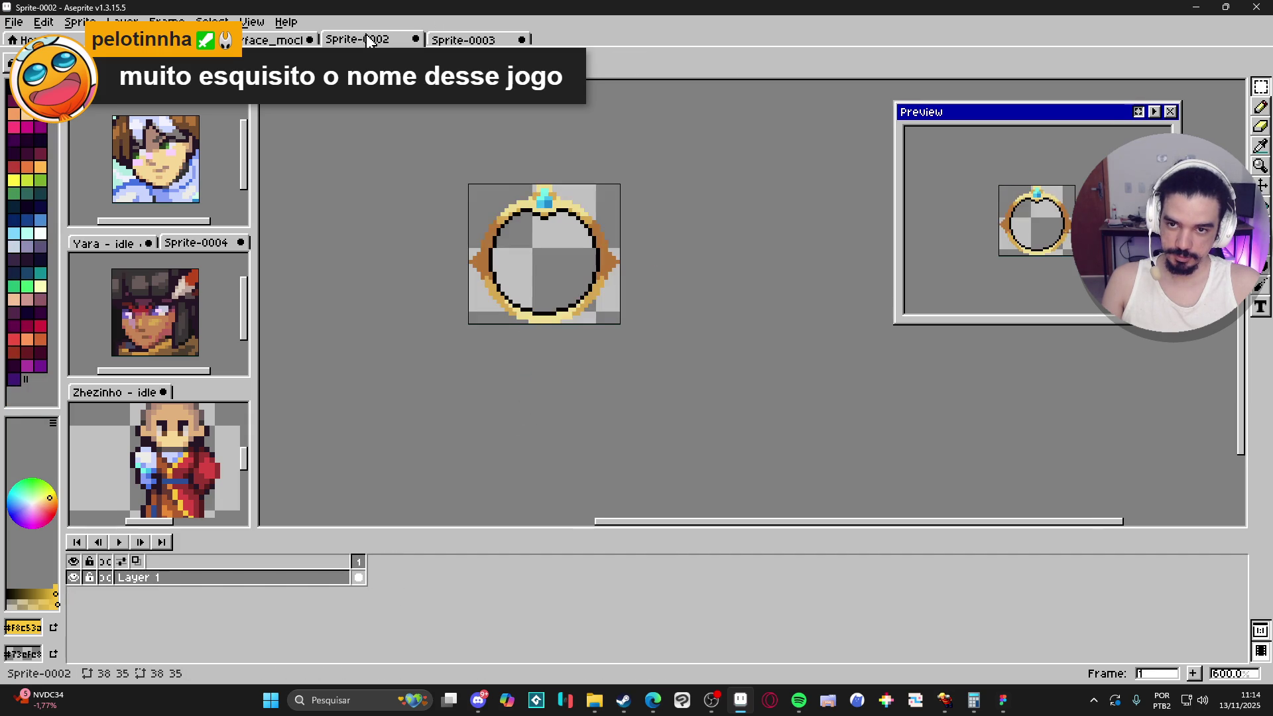
scroll(521, 204, "up", 3)
key("ctrl+a")
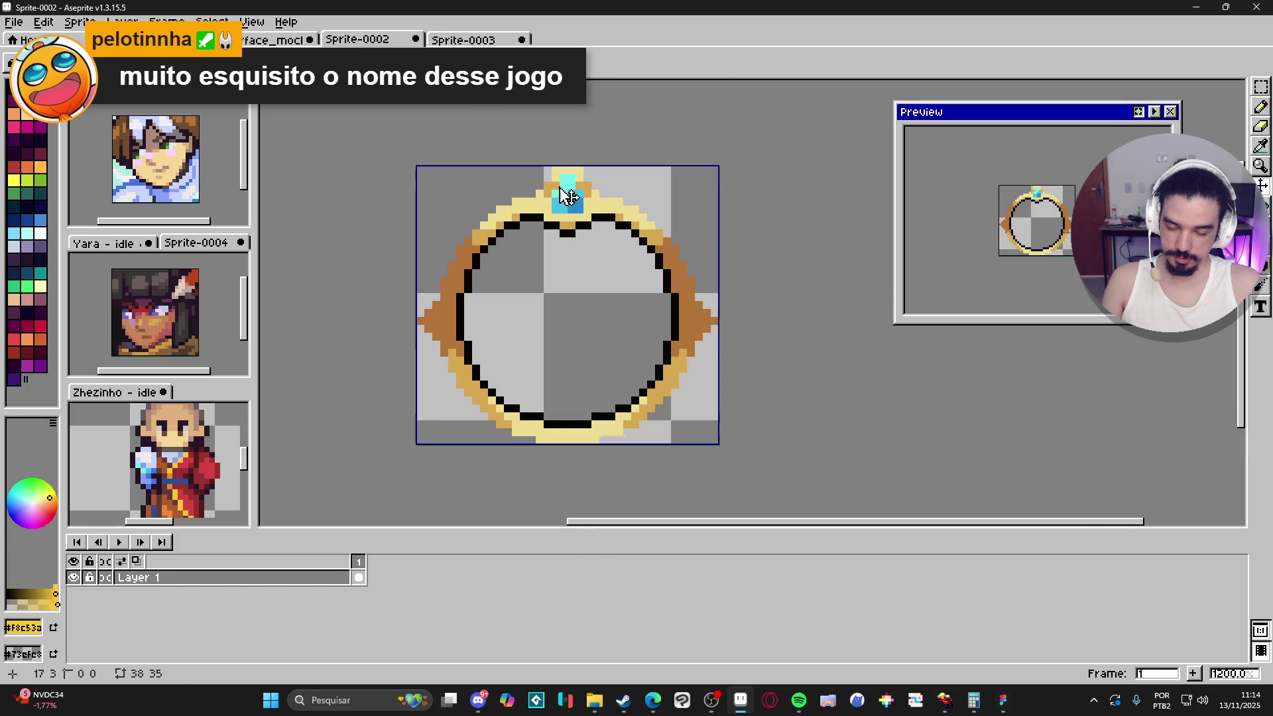
key("ctrl+c")
key("ctrl+Tab")
key("ctrl+v")
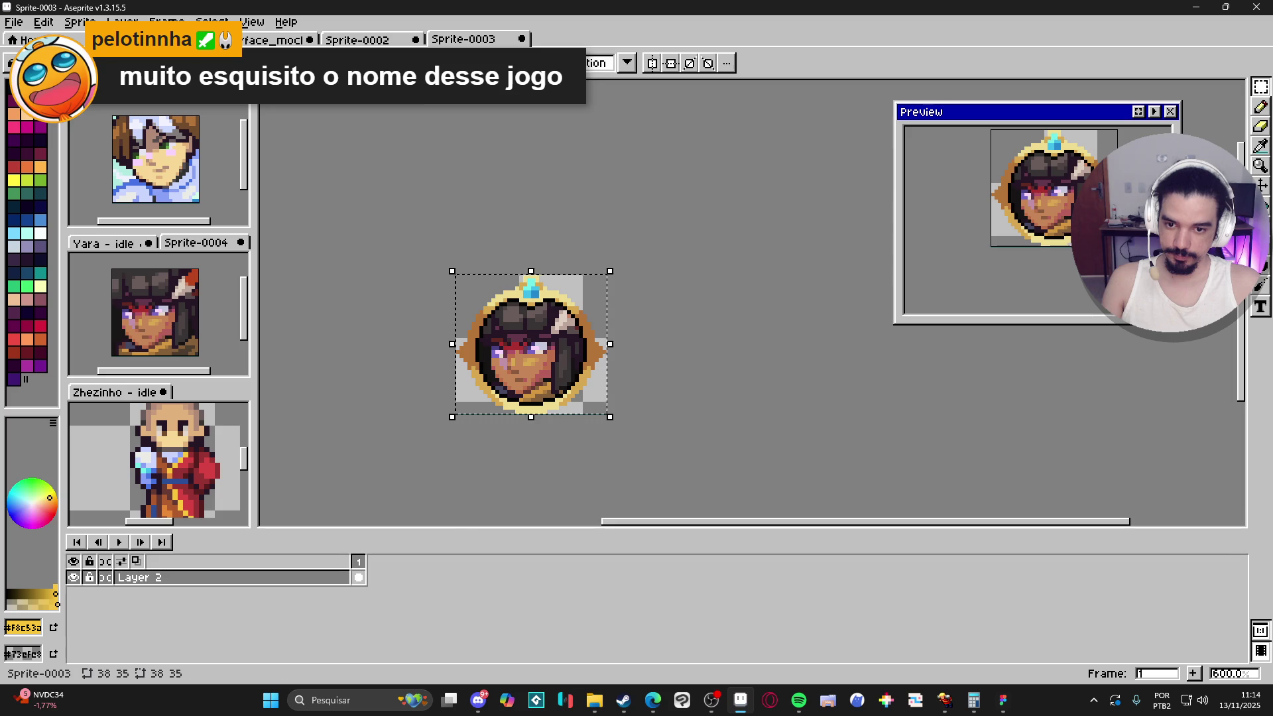
key("Return")
Step: Paste the hair and crown over frame 3 and compare portrait frames 1 through 3
key("ctrl+shift+Tab")
key("ctrl+shift+Tab")
key("ctrl+shift+Tab")
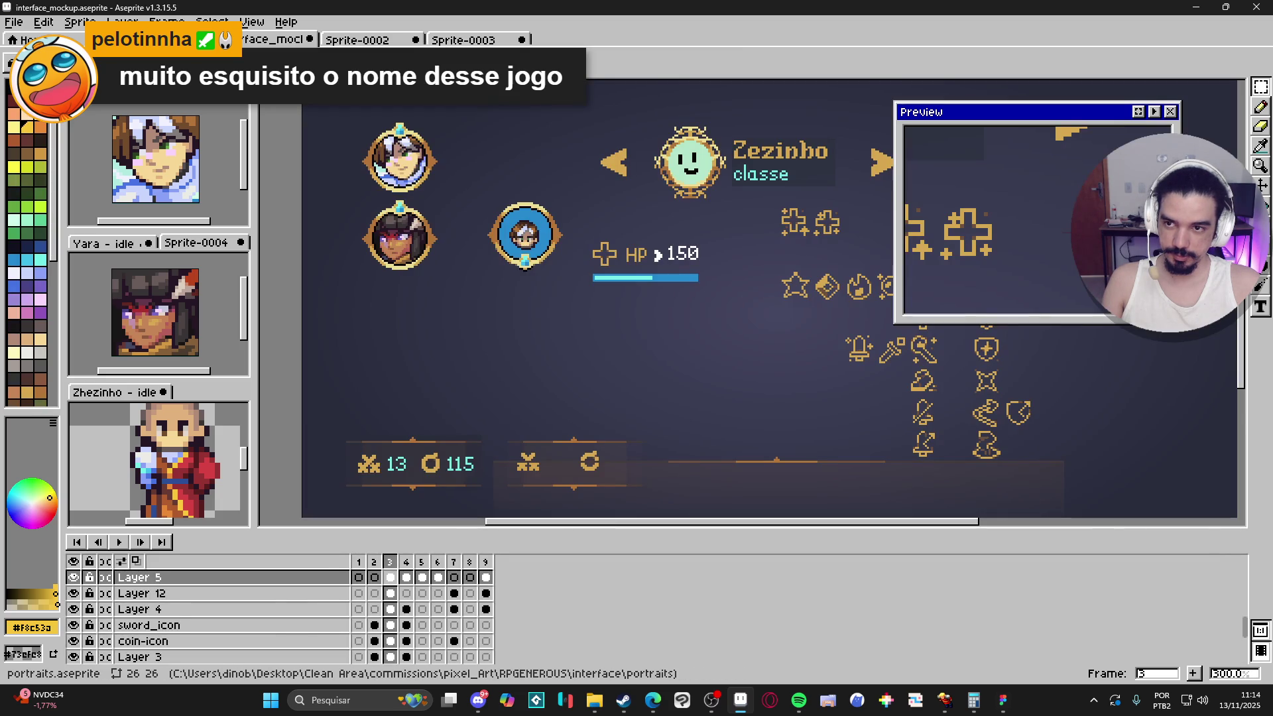
key("ctrl+v")
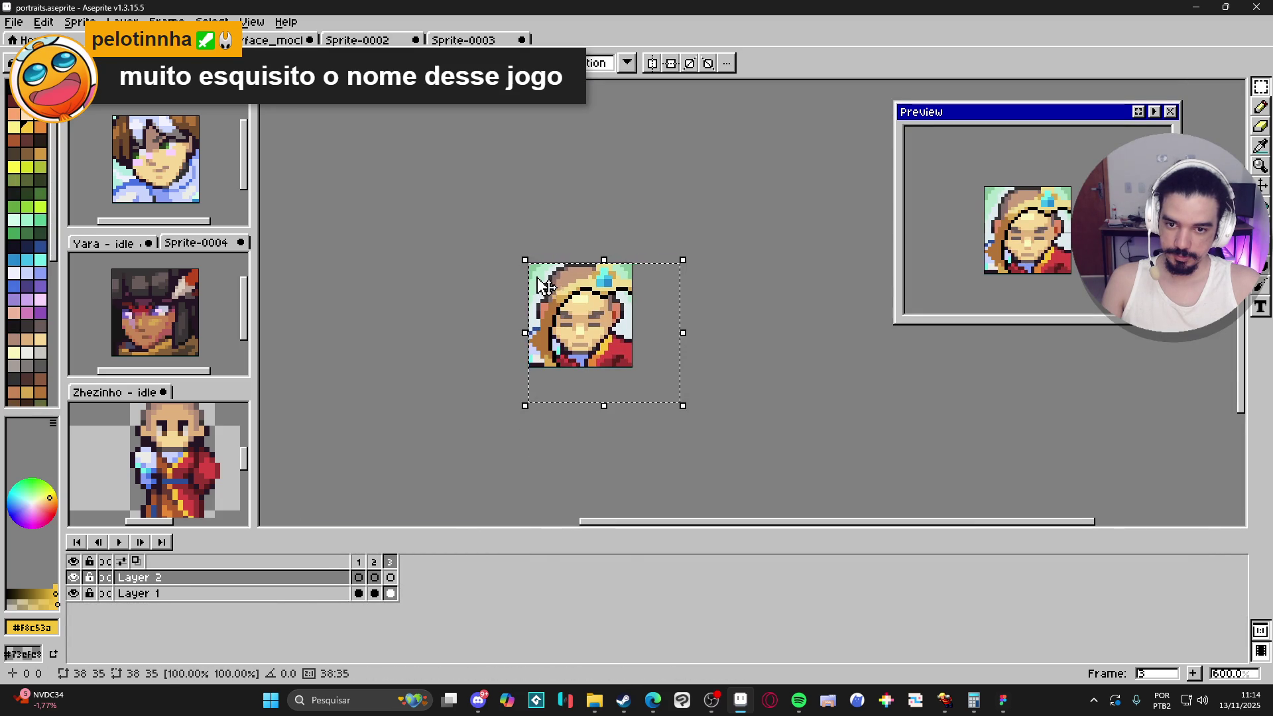
key("Return")
scroll(550, 296, "up", 3)
scroll(598, 335, "down", 3)
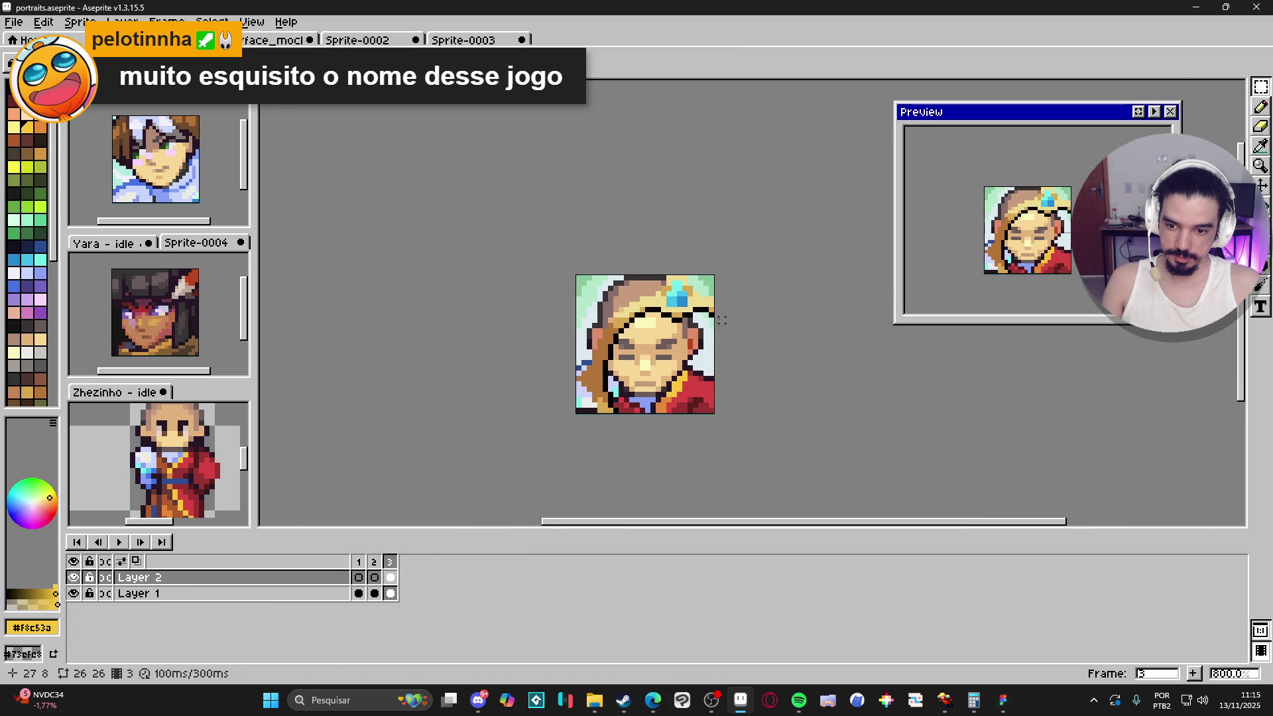
left_click(359, 561)
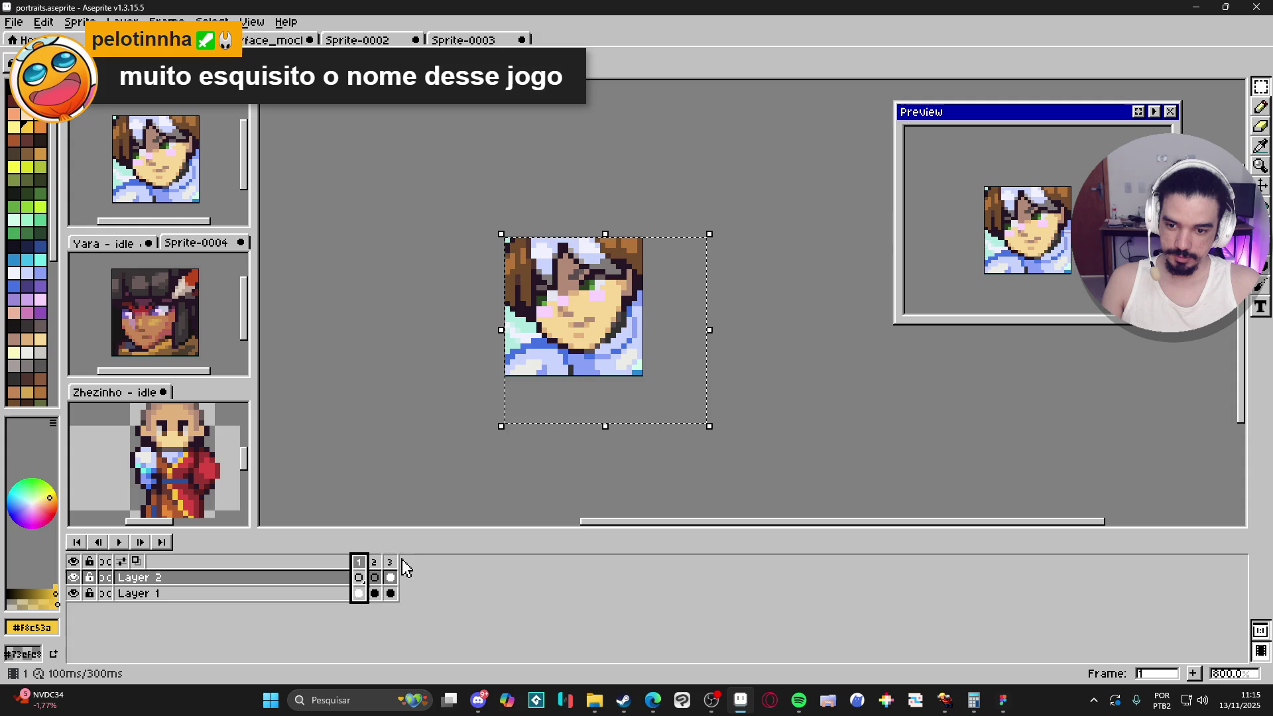
left_click(374, 561)
left_click(390, 562)
scroll(590, 372, "down", 2)
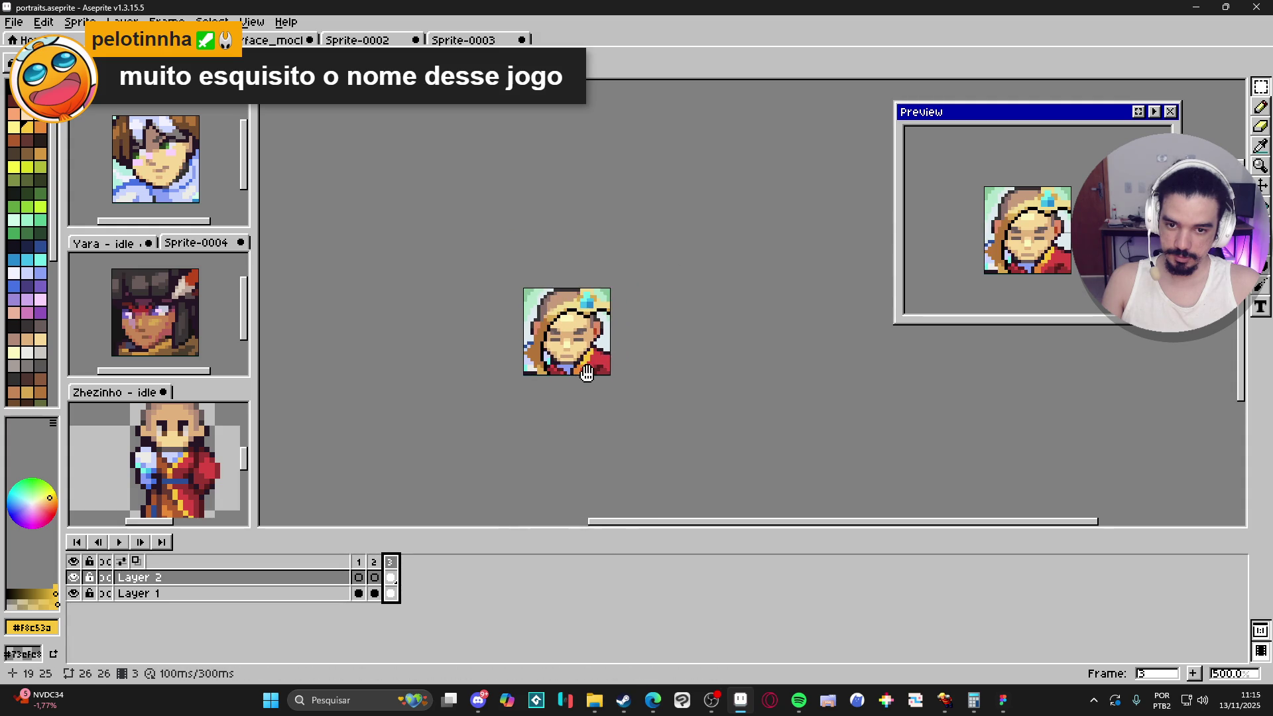
Step: Undo the hair-and-crown paste so frame 3 keeps the plain bald face
key("ctrl+z")
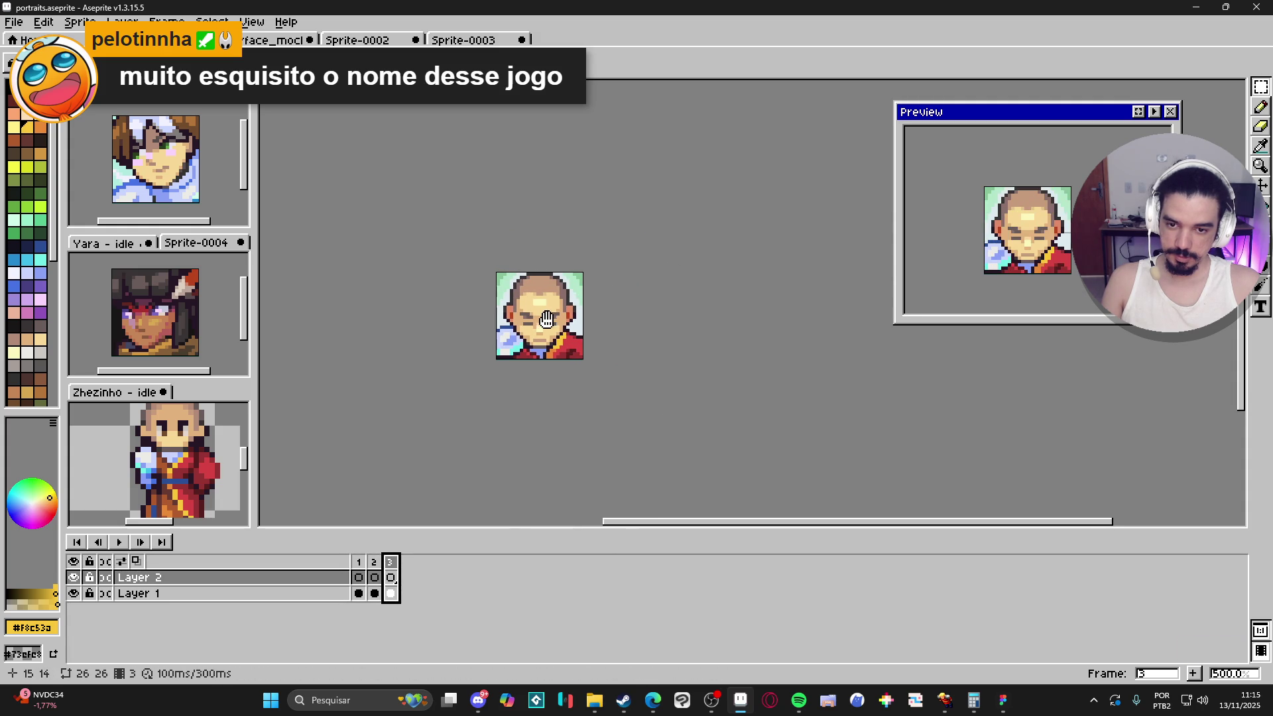
key("v")
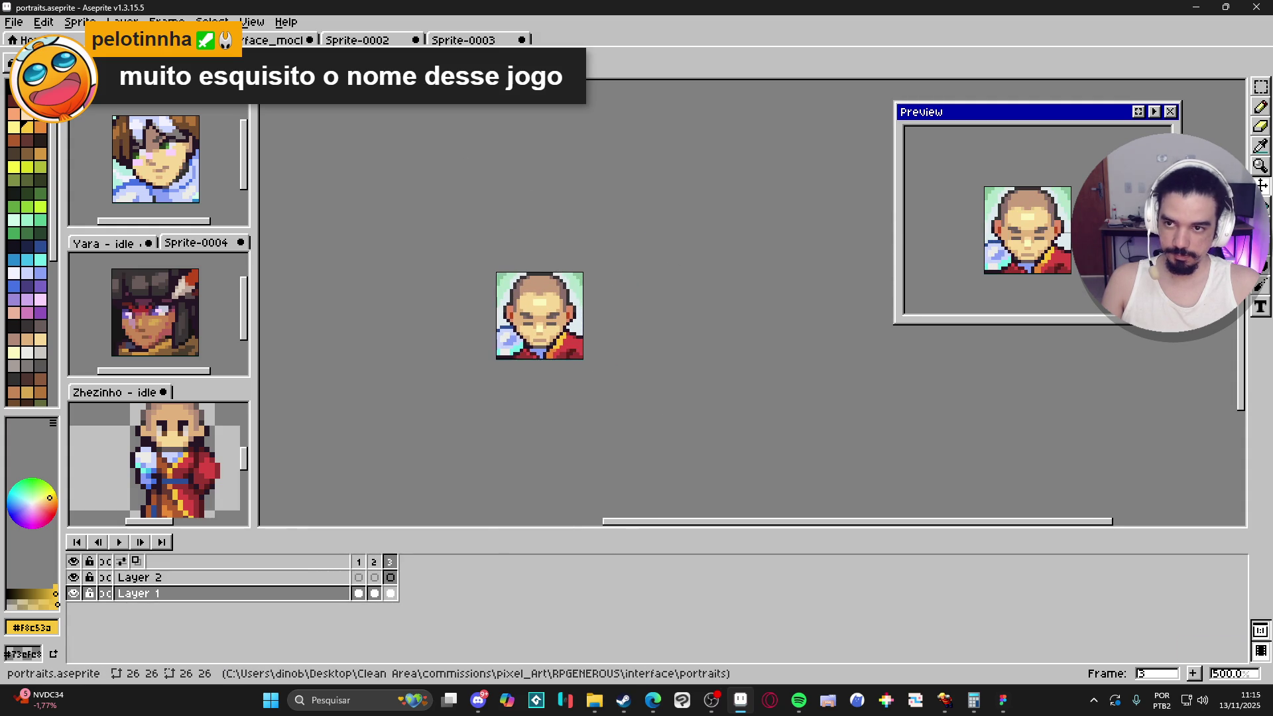
left_click(272, 39)
Step: Paste the bald portrait below Yara's medallion and copy her gold frame down over it
key("ctrl+v")
mouse_move(332, 305)
left_mouse_down()
mouse_move(426, 338)
mouse_move(405, 358)
left_mouse_up()
scroll(425, 299, "up", 2)
key("m")
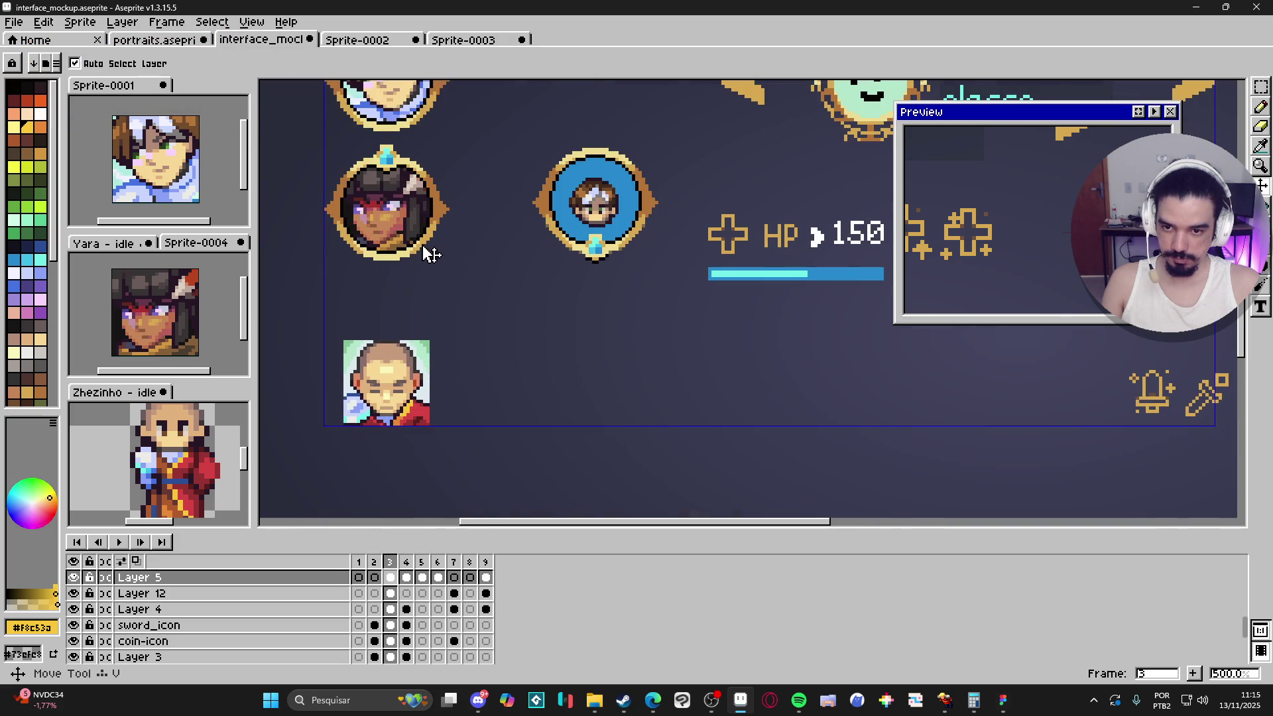
mouse_move(298, 136)
left_mouse_down()
mouse_move(503, 290)
mouse_move(479, 281)
left_mouse_up()
left_click_drag(446, 242, 452, 416)
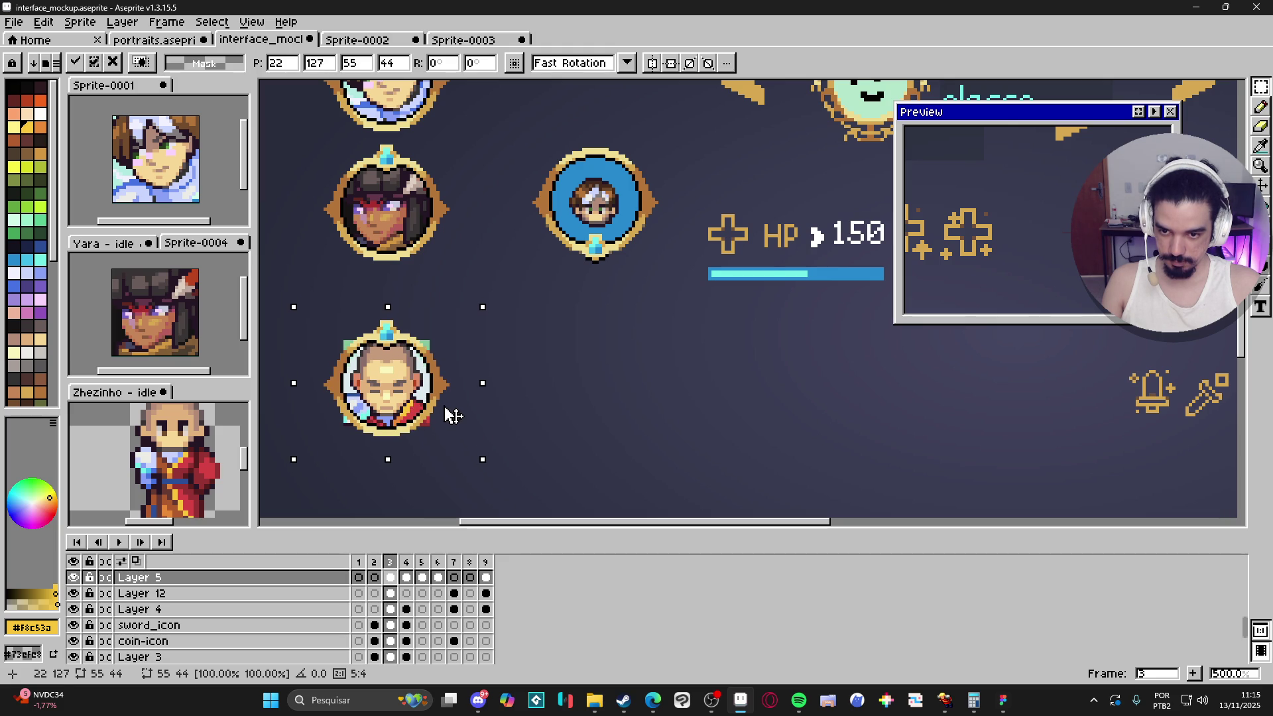
key("Return")
scroll(440, 327, "up", 5)
Step: Set the eraser to 2 pixels and try erasing green along the crown, undoing it
key("e")
key("plus")
left_click_drag(426, 312, 463, 363)
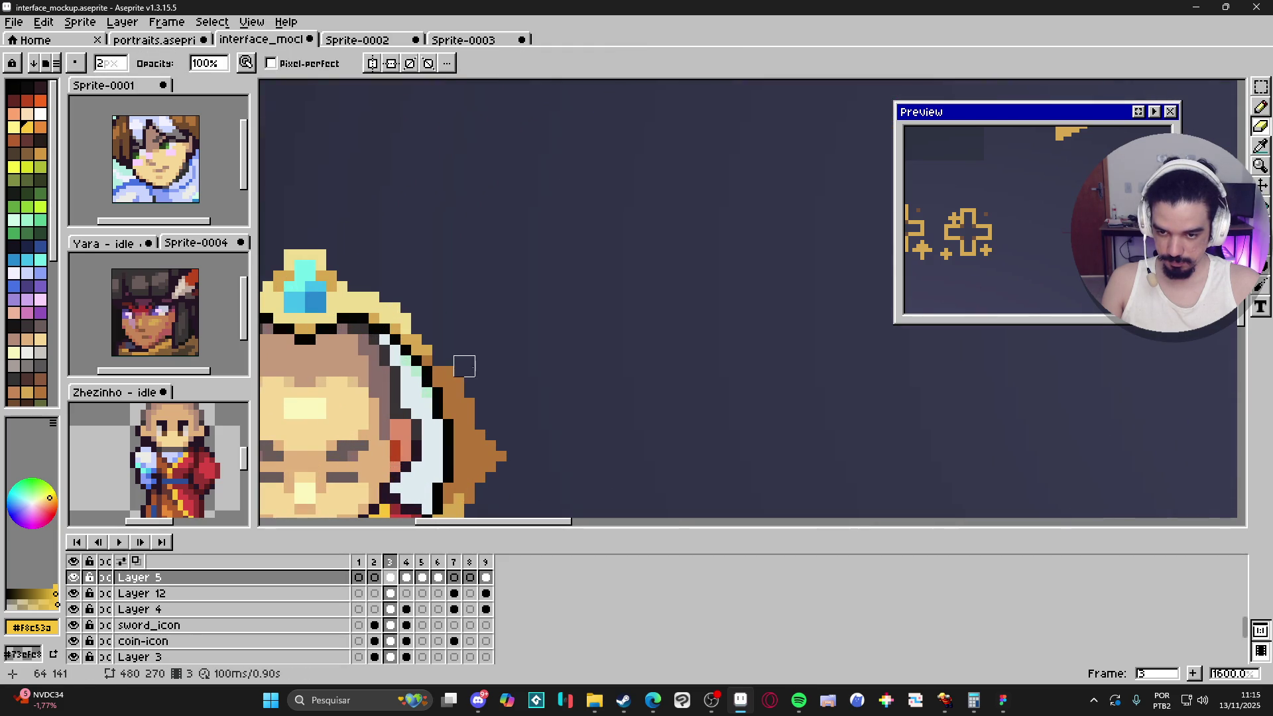
key("ctrl+z")
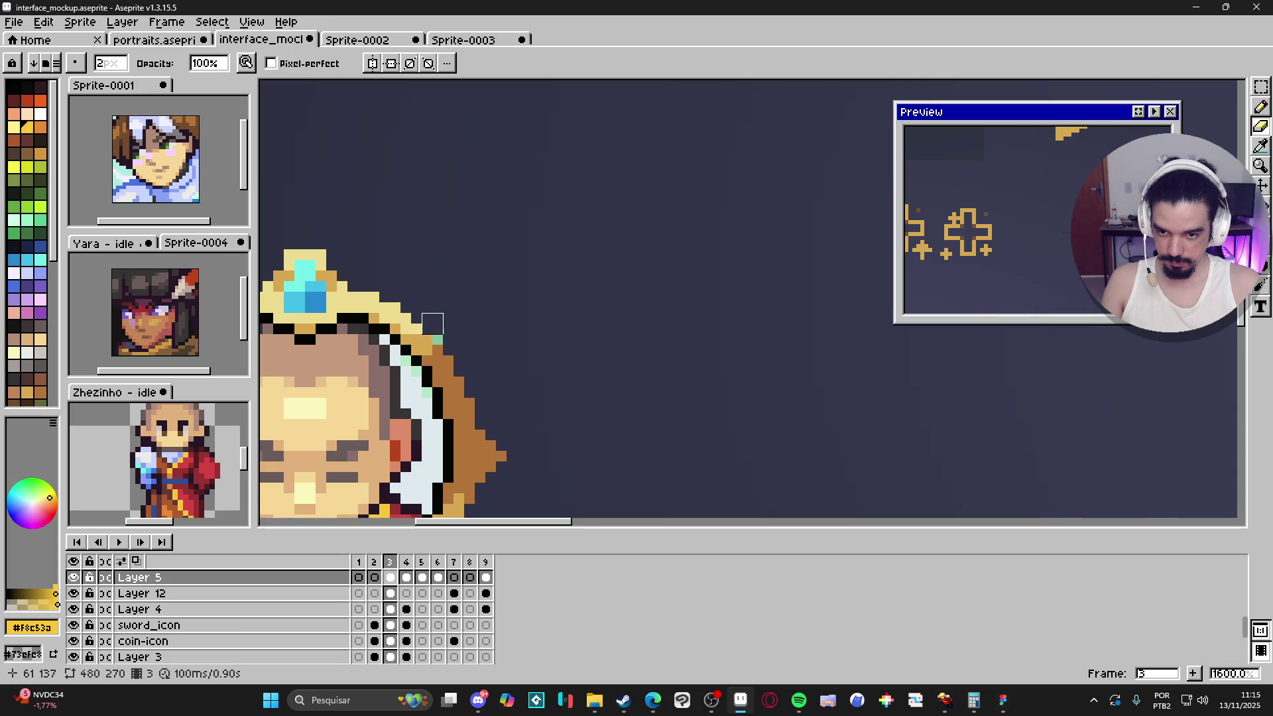
scroll(443, 334, "down", 5)
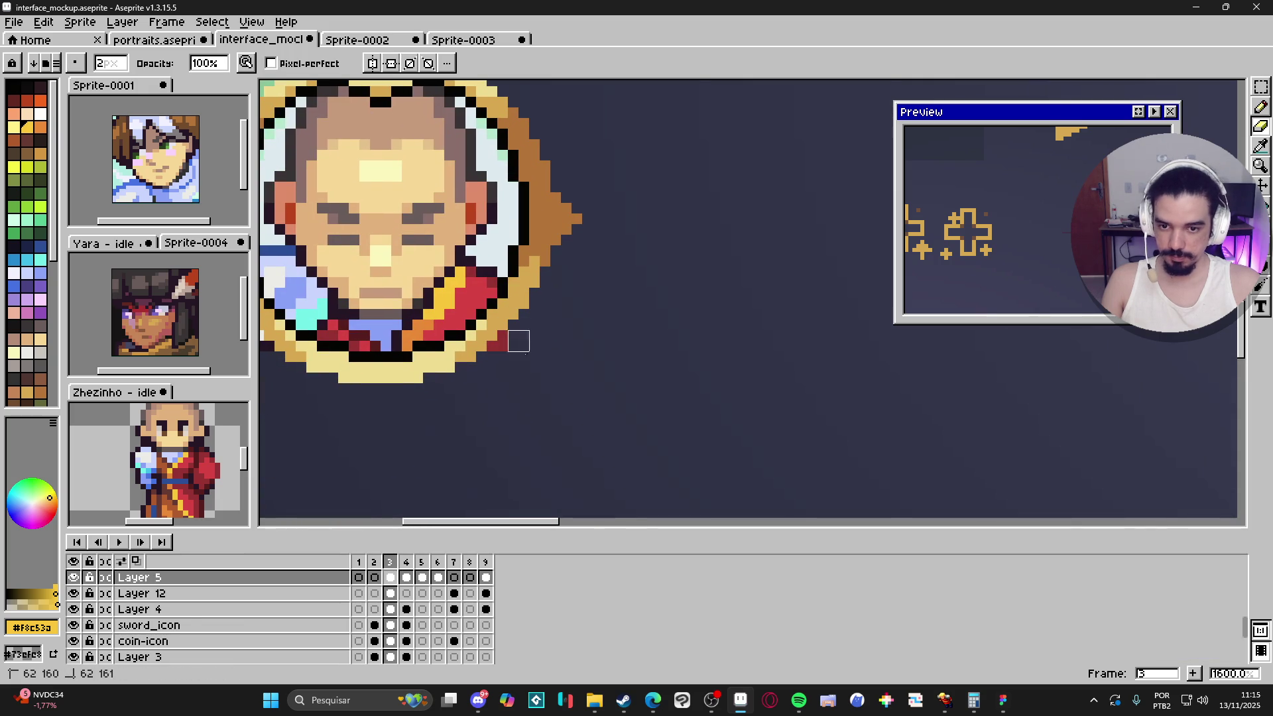
scroll(497, 351, "down", 3)
scroll(504, 365, "up", 3)
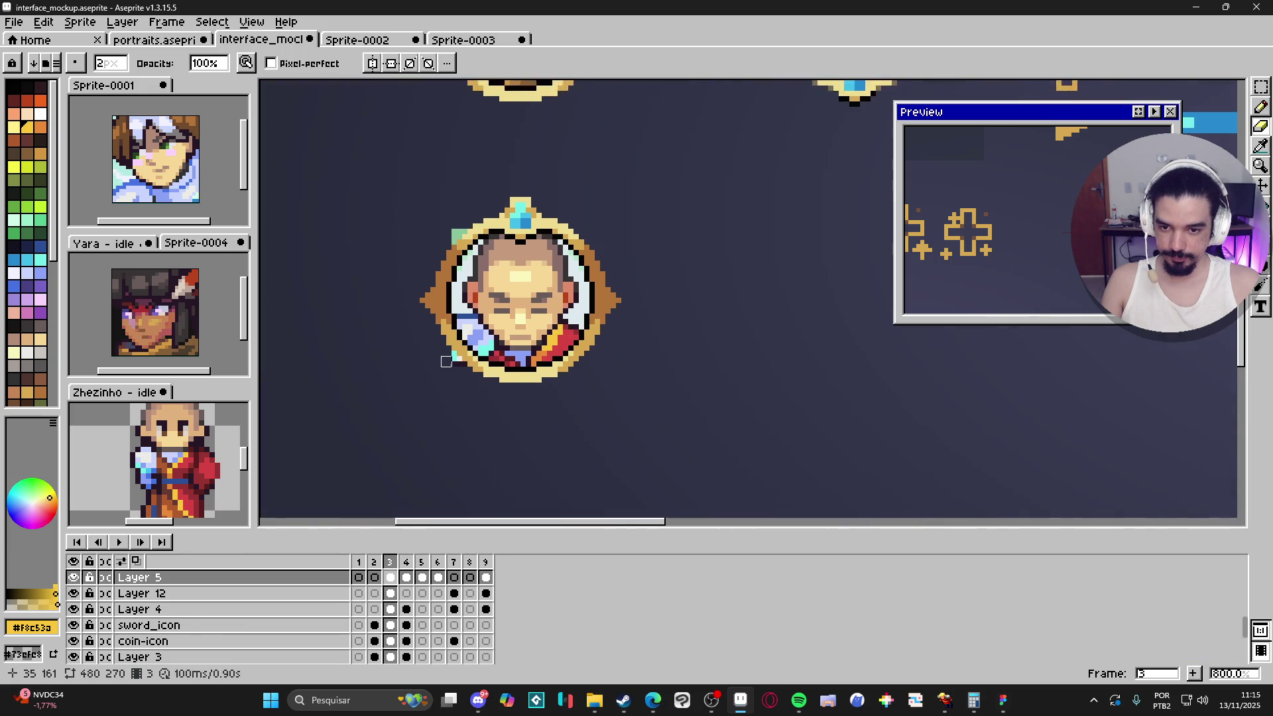
Step: Erase stray light pixels beside the frame and paint over green pixels at its edge
left_click(458, 355)
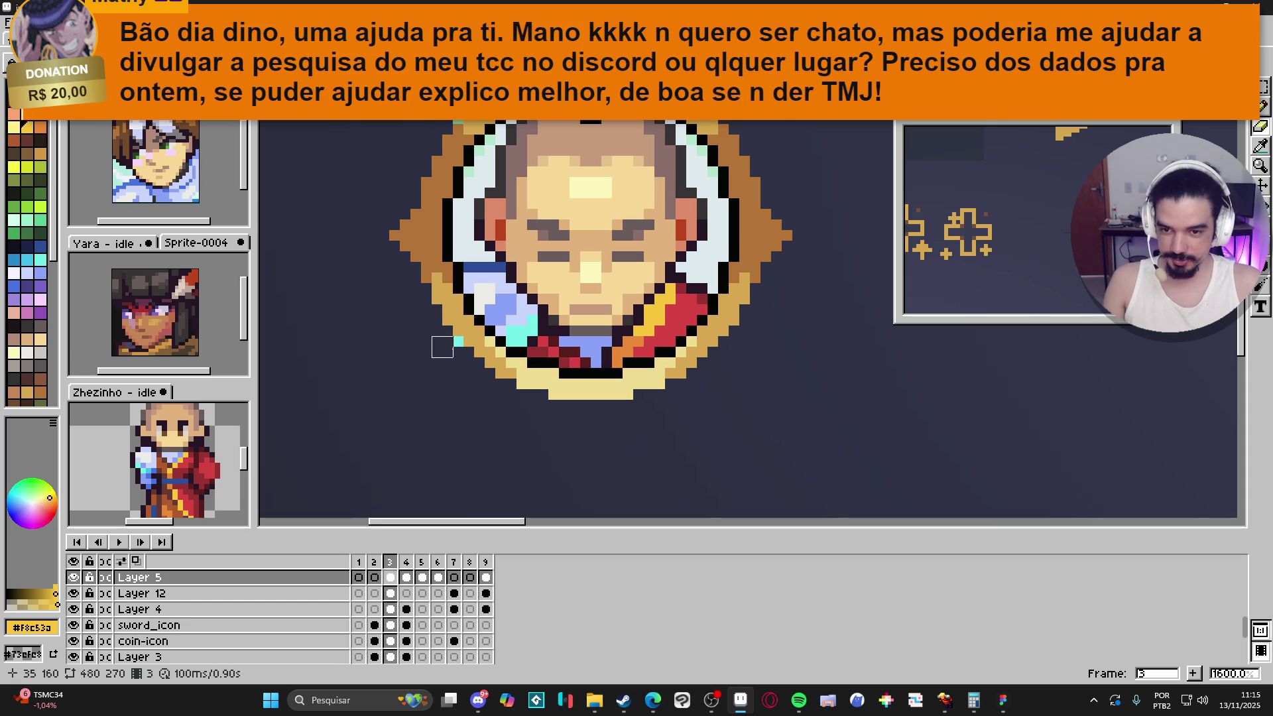
scroll(475, 213, "down", 2)
scroll(474, 213, "up", 2)
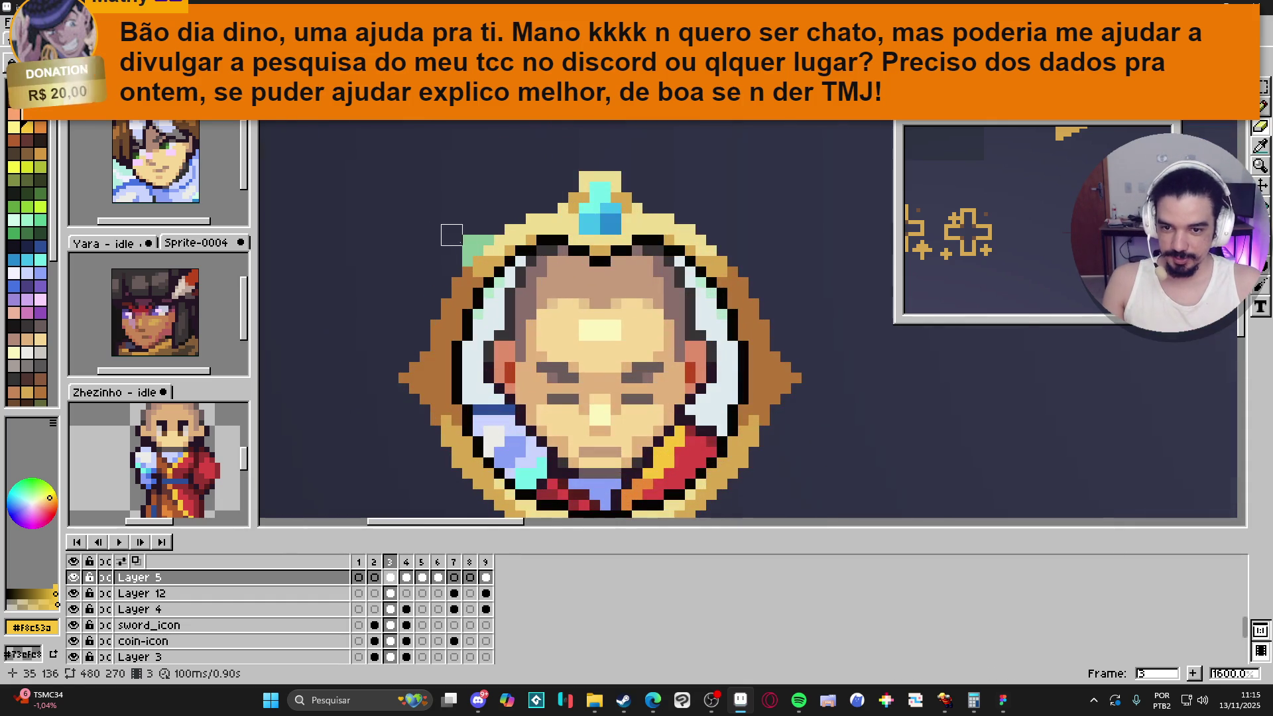
left_click(473, 224)
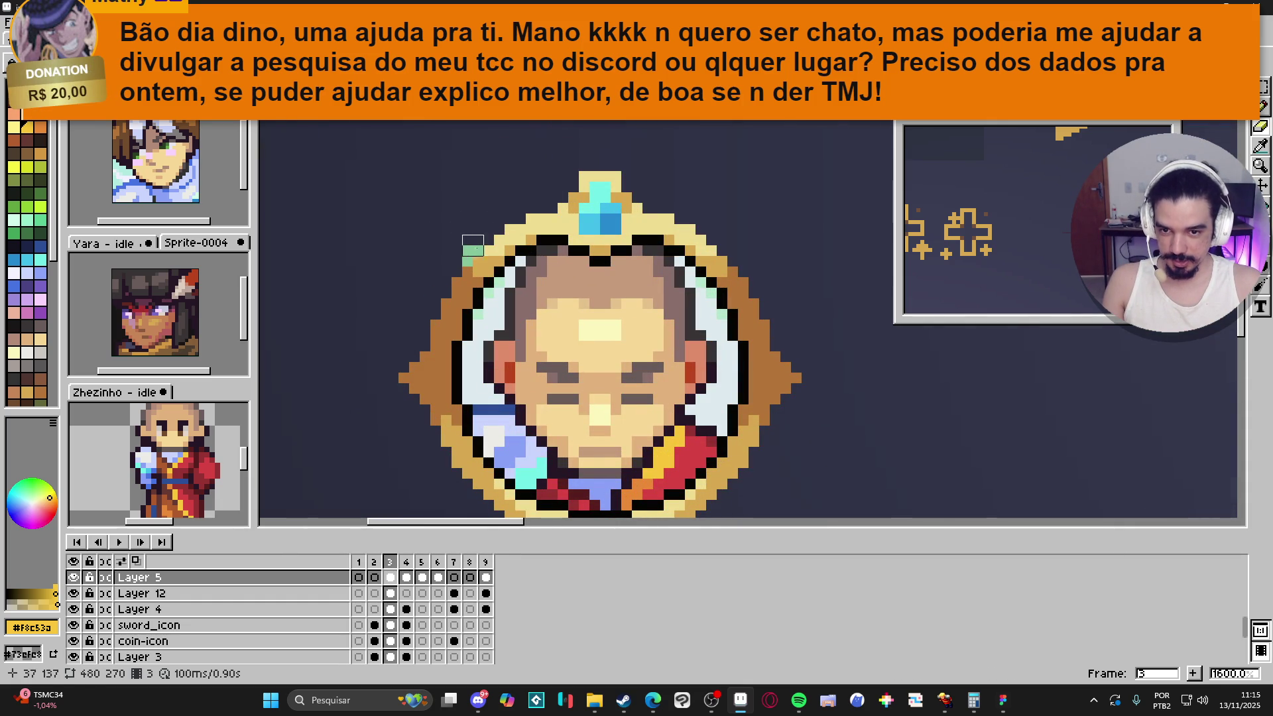
scroll(471, 259, "down", 4)
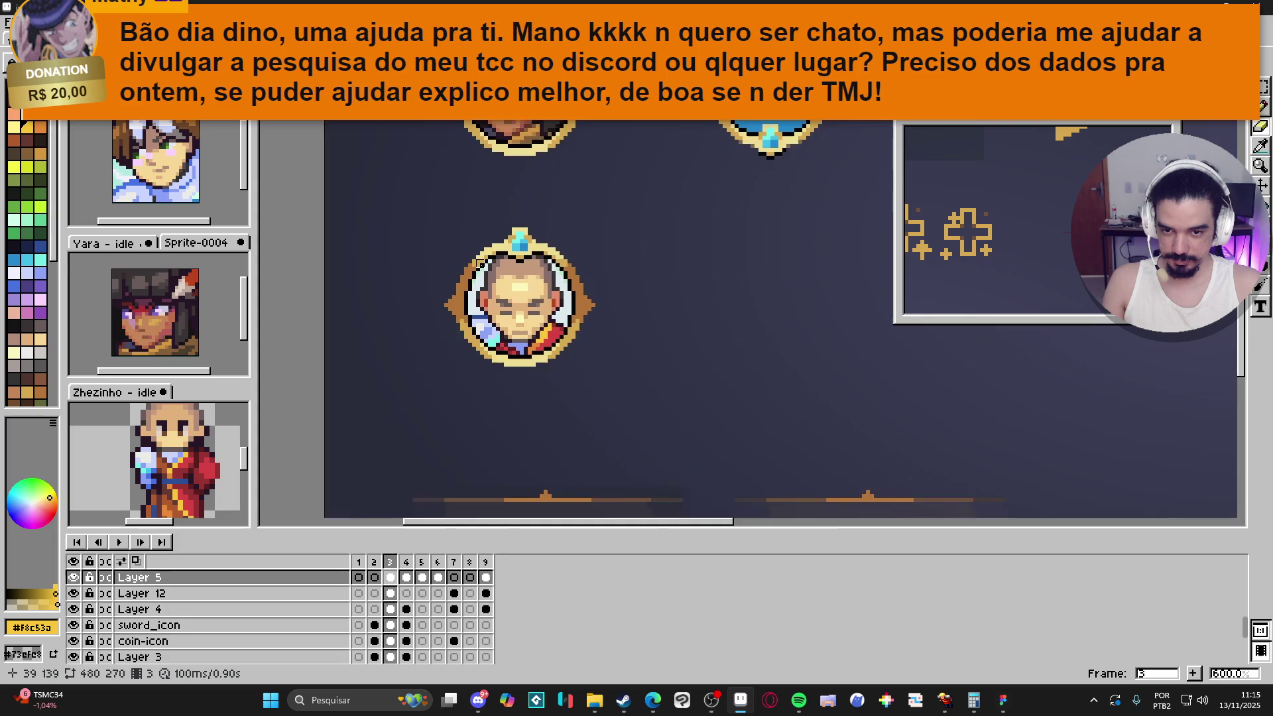
scroll(481, 264, "down", 2)
scroll(482, 264, "up", 1)
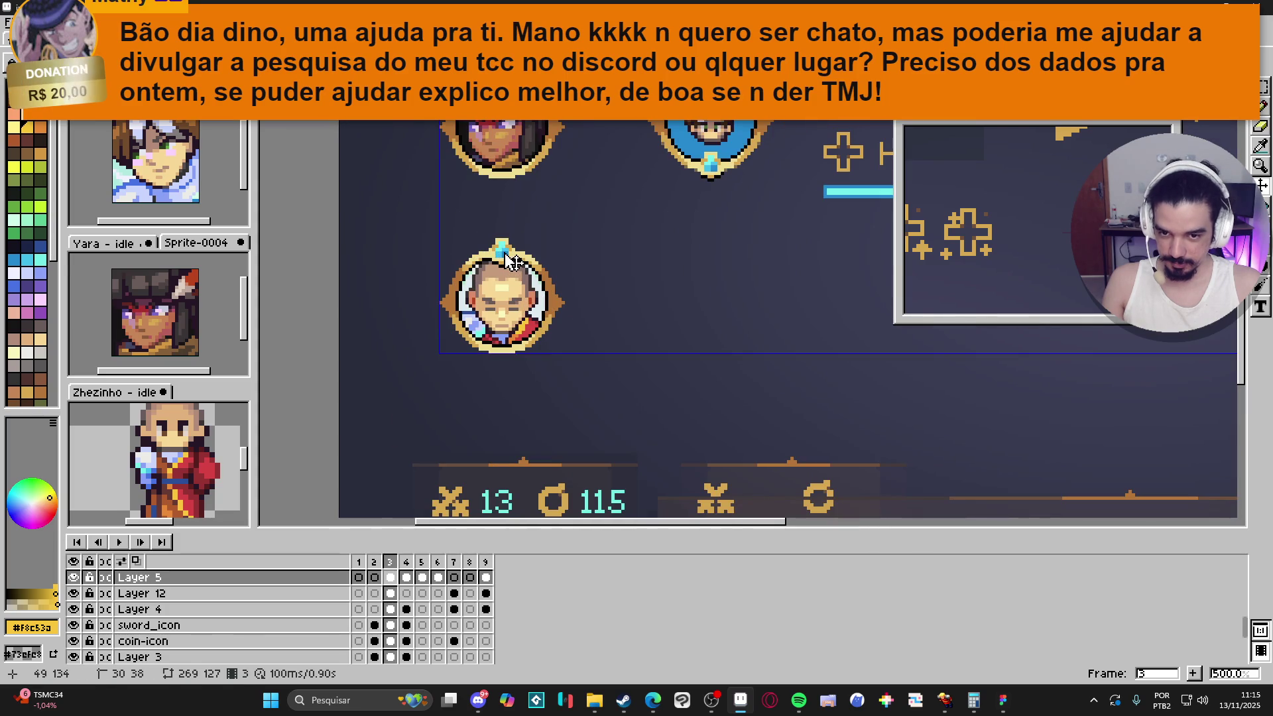
Step: Undo an accidental layer move and marquee-select the framed bald portrait
key("m")
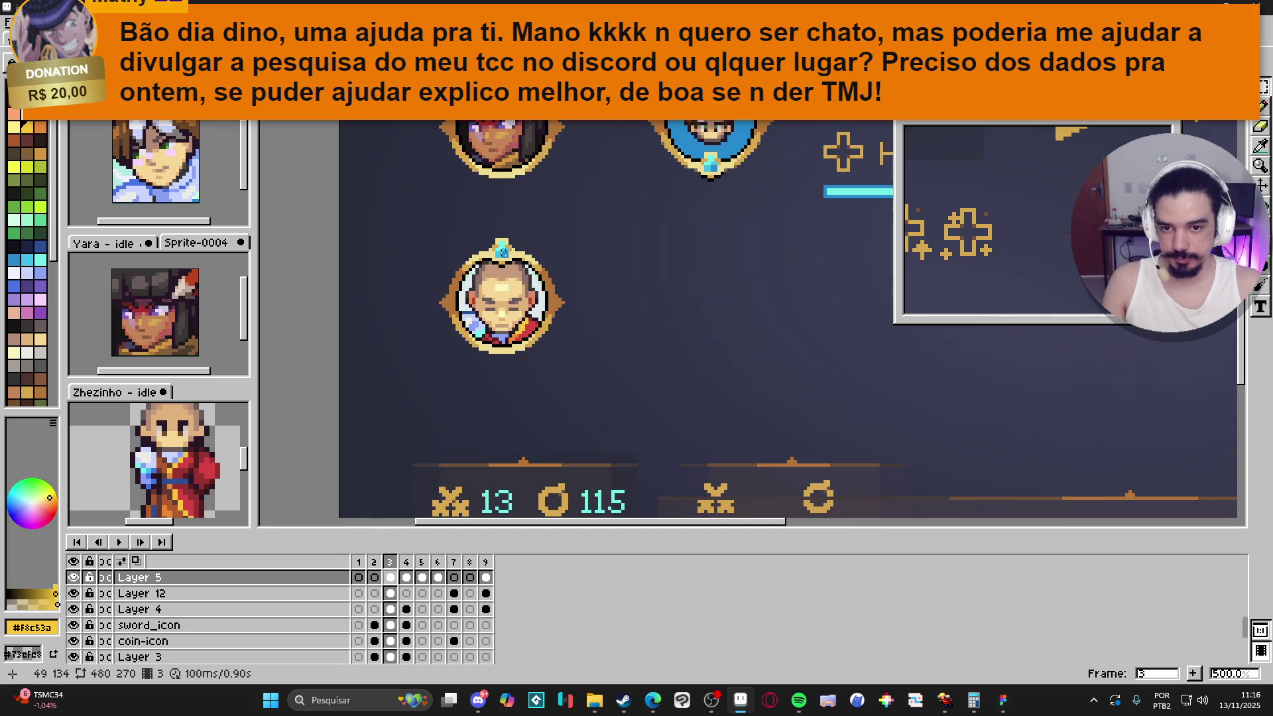
scroll(502, 252, "down", 1)
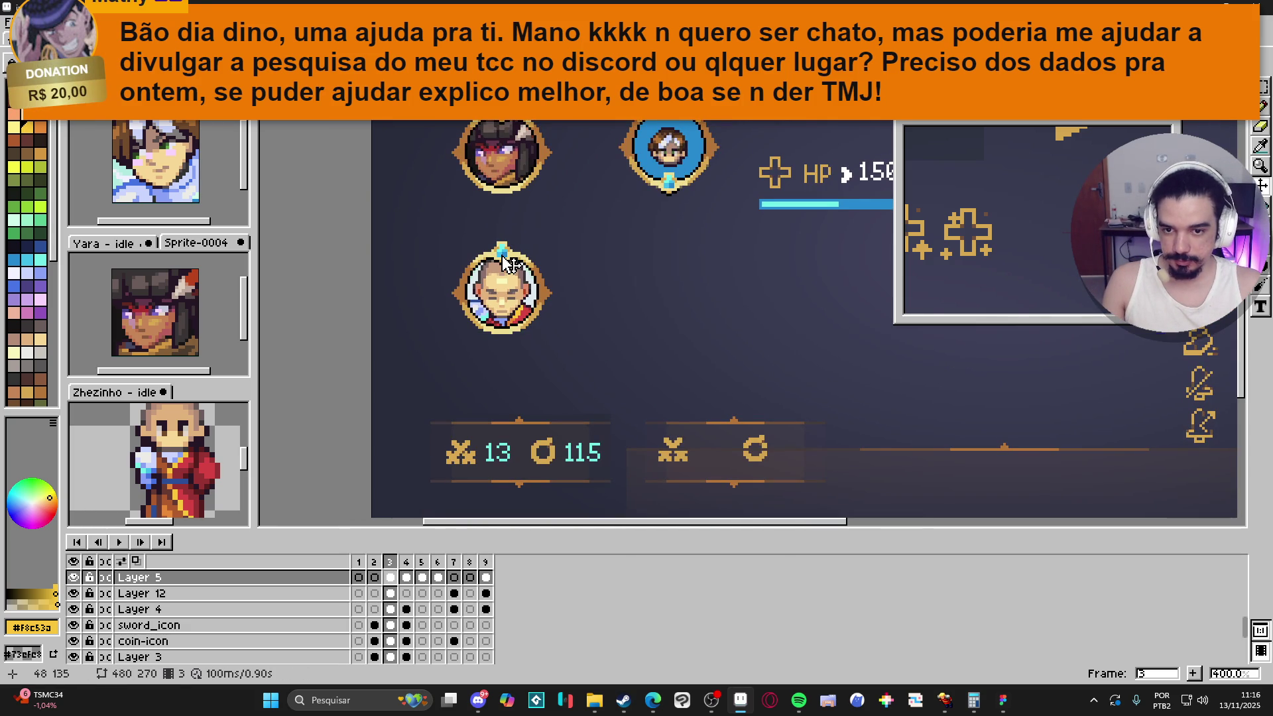
scroll(507, 263, "down", 1)
key("ctrl+z")
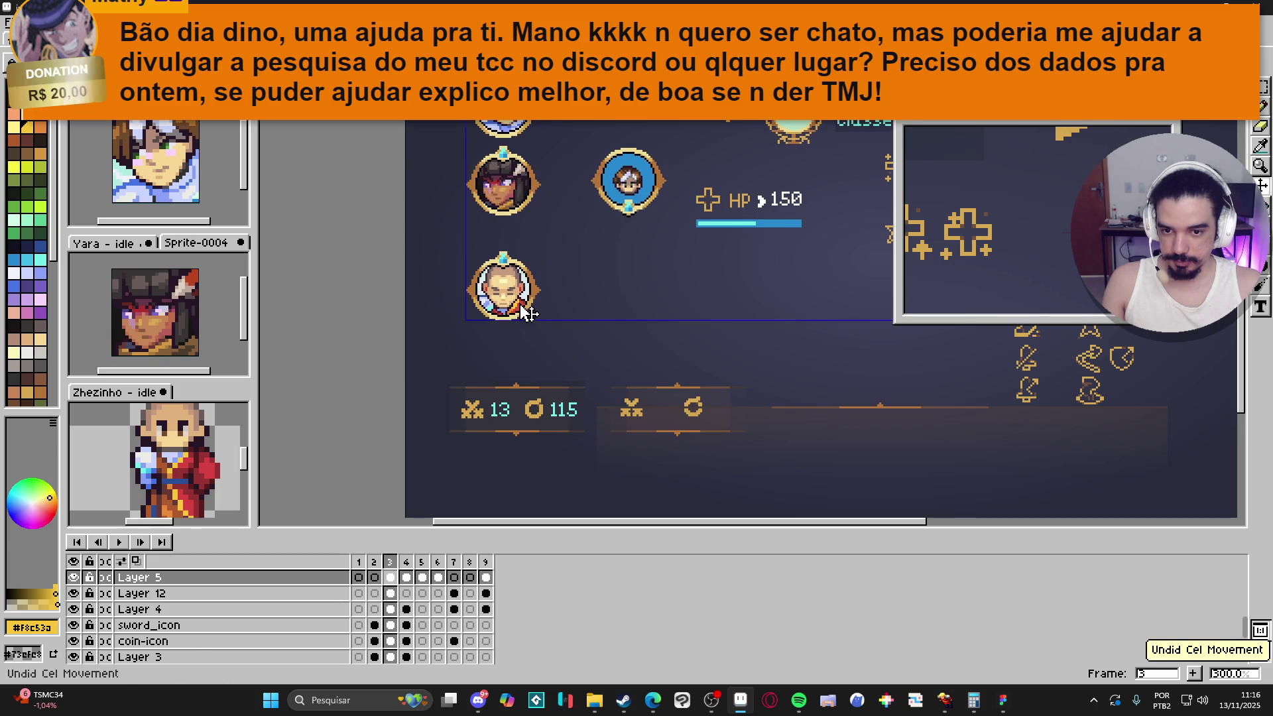
scroll(492, 270, "up", 1)
scroll(492, 270, "up", 3)
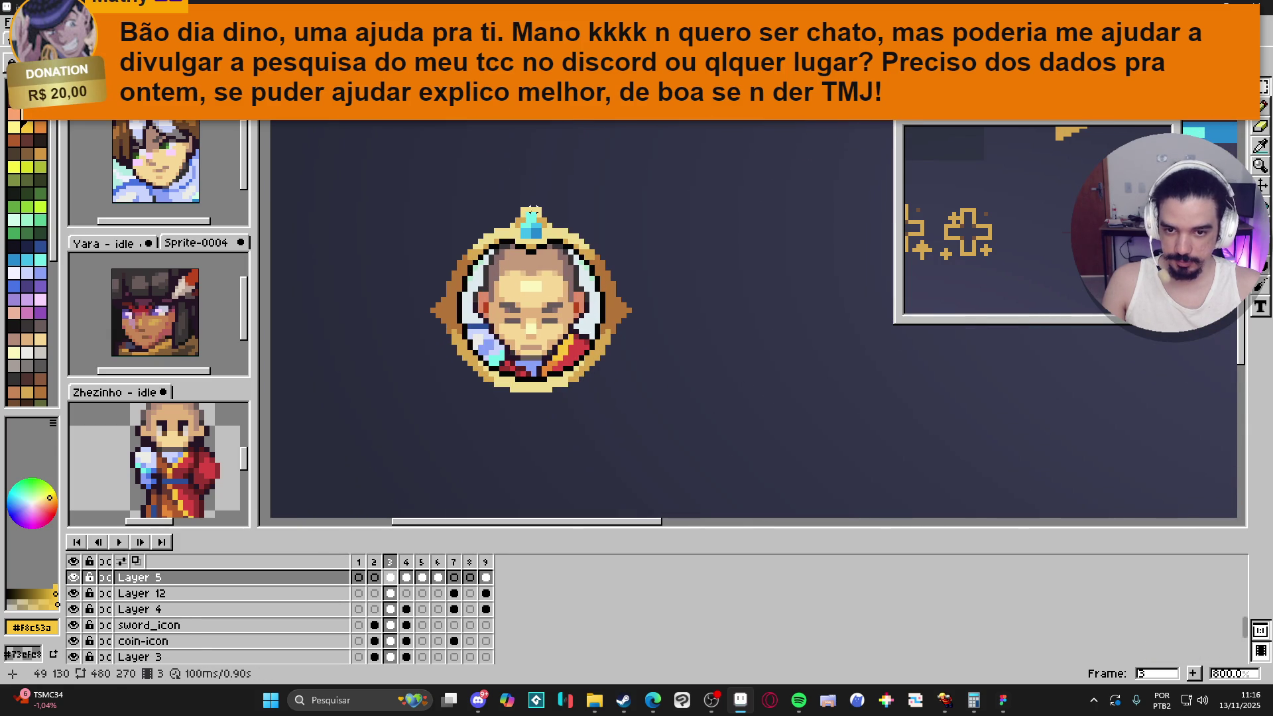
mouse_move(531, 208)
left_mouse_down()
mouse_move(477, 362)
mouse_move(432, 391)
left_mouse_up()
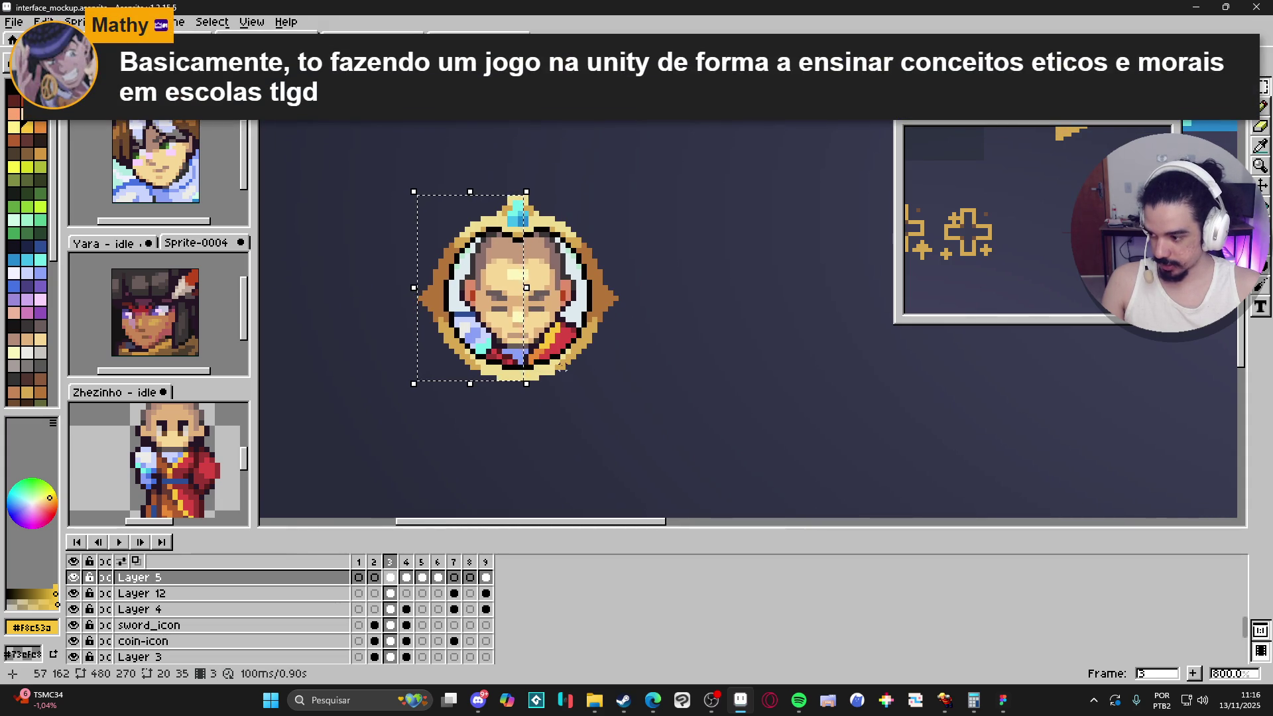
Step: Drop the framed monk portrait in place below the others and save interface_mockup.aseprite
scroll(561, 364, "up", 2)
scroll(556, 361, "up", 1)
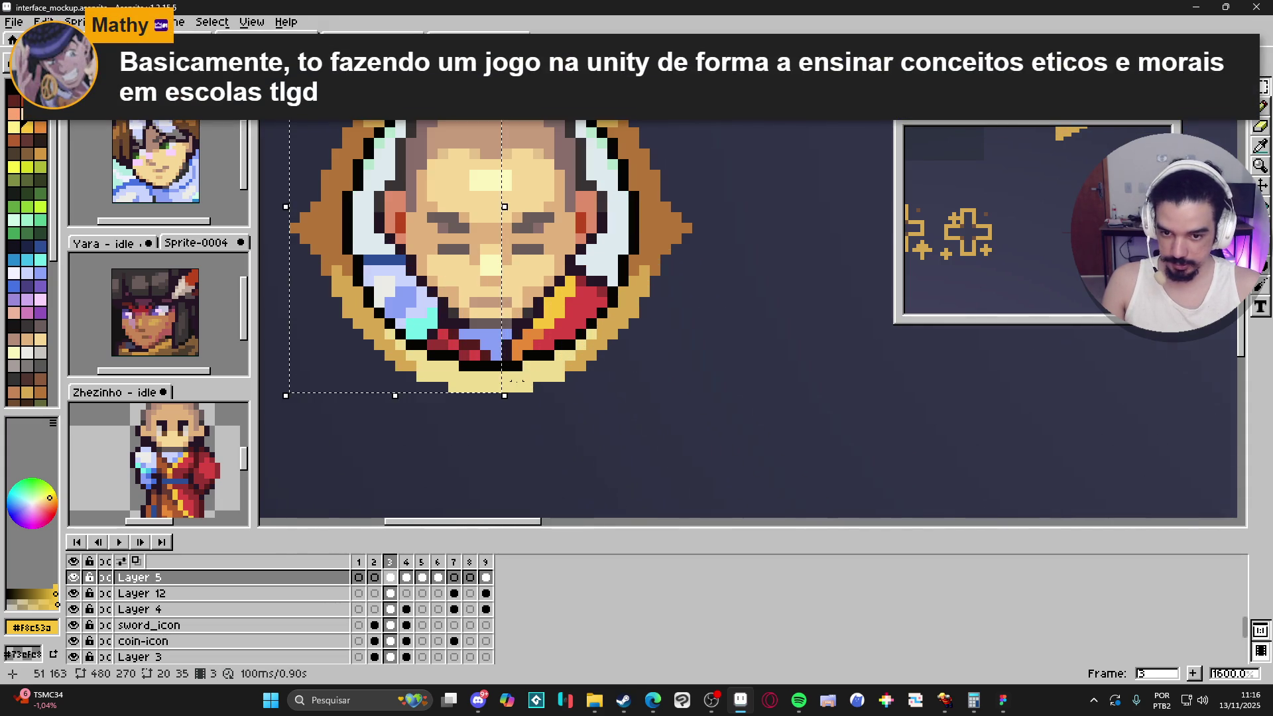
scroll(507, 397, "down", 1)
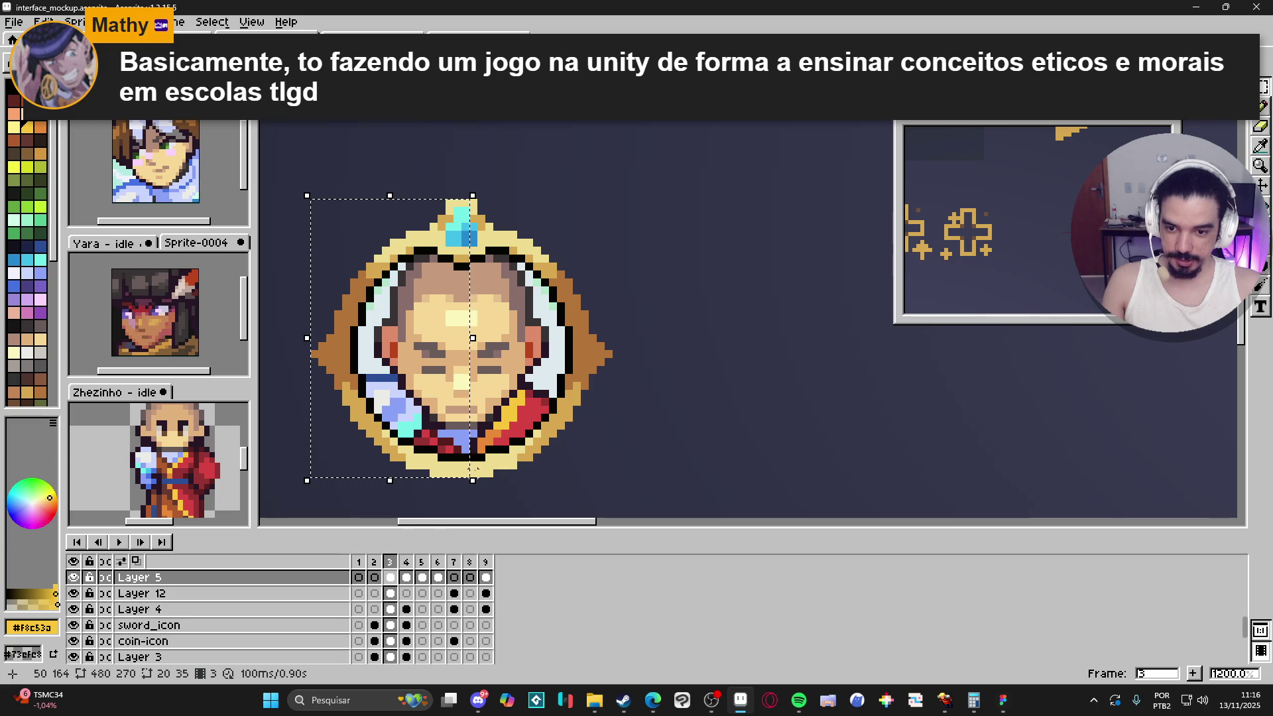
mouse_move(476, 470)
left_mouse_down()
mouse_move(568, 204)
mouse_move(608, 205)
left_mouse_up()
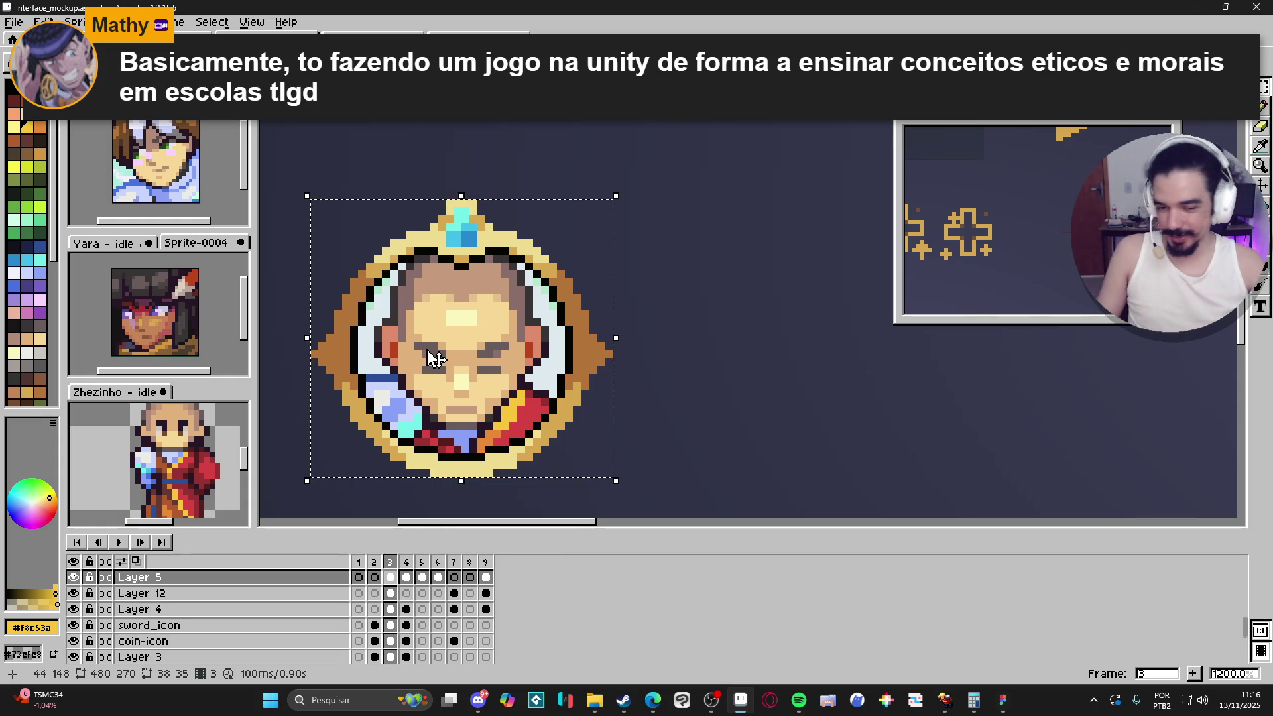
left_click(434, 358)
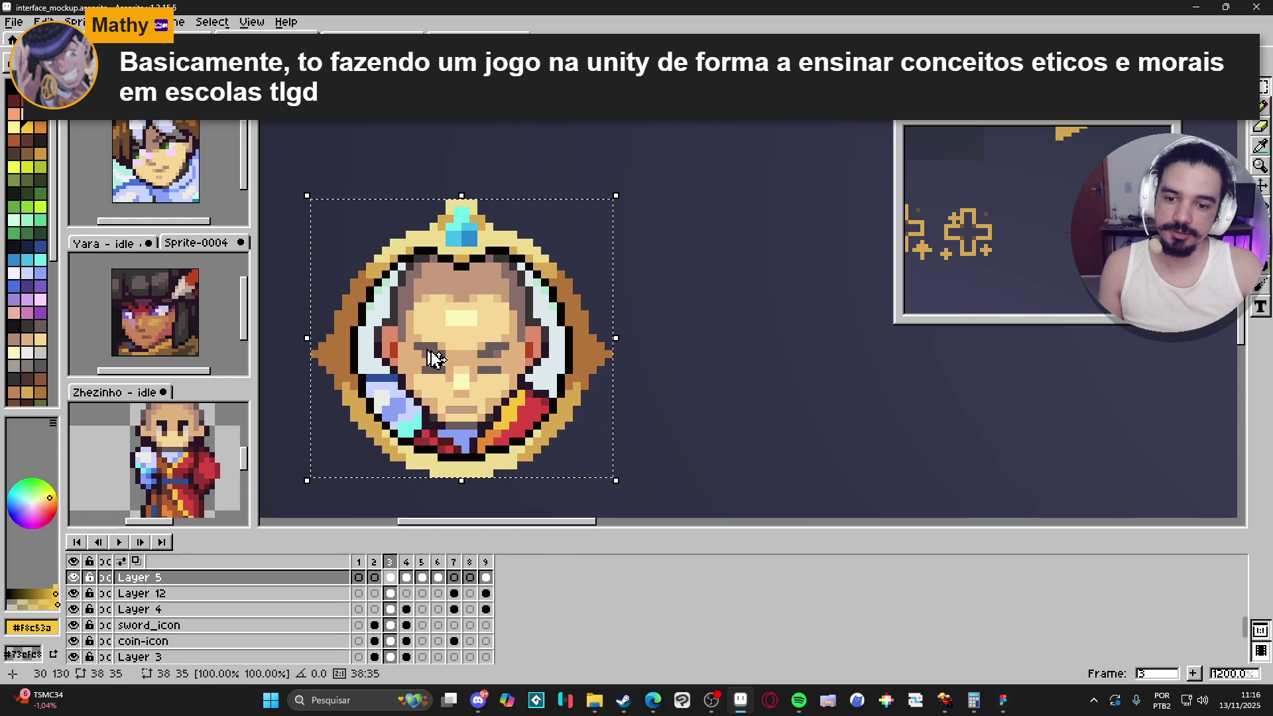
key("ctrl+d")
scroll(451, 356, "down", 4)
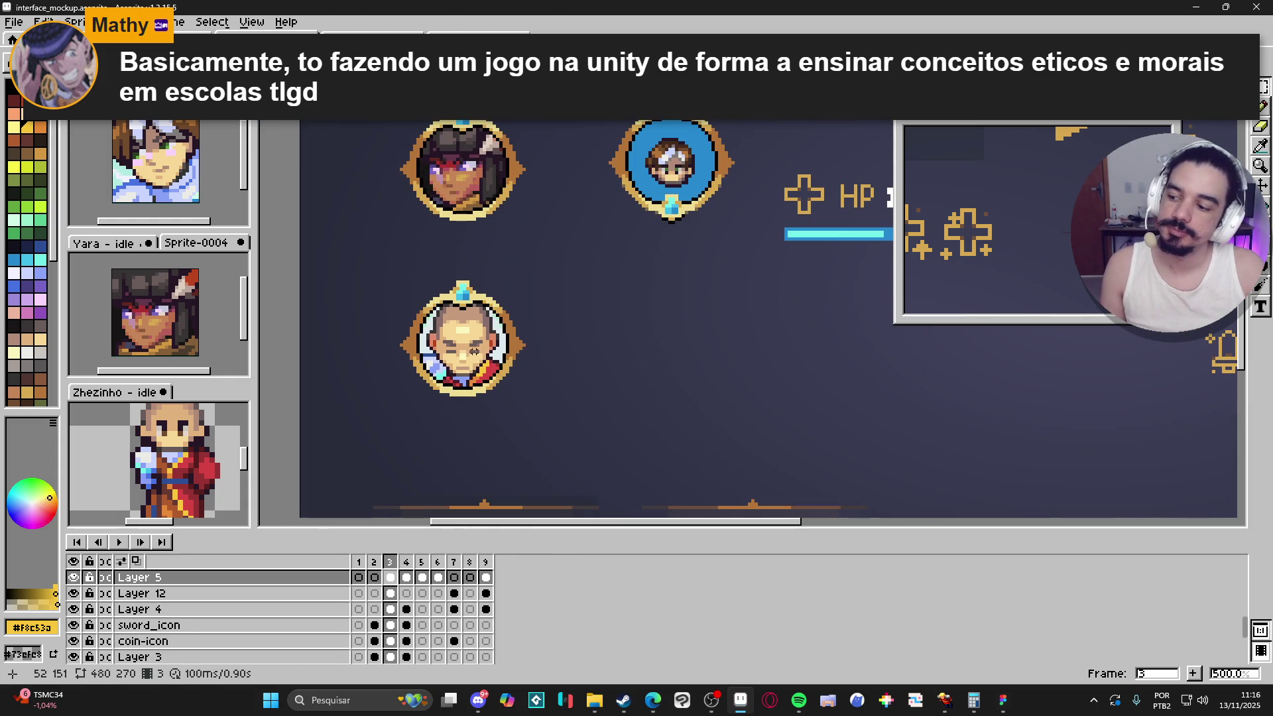
key("ctrl+s")
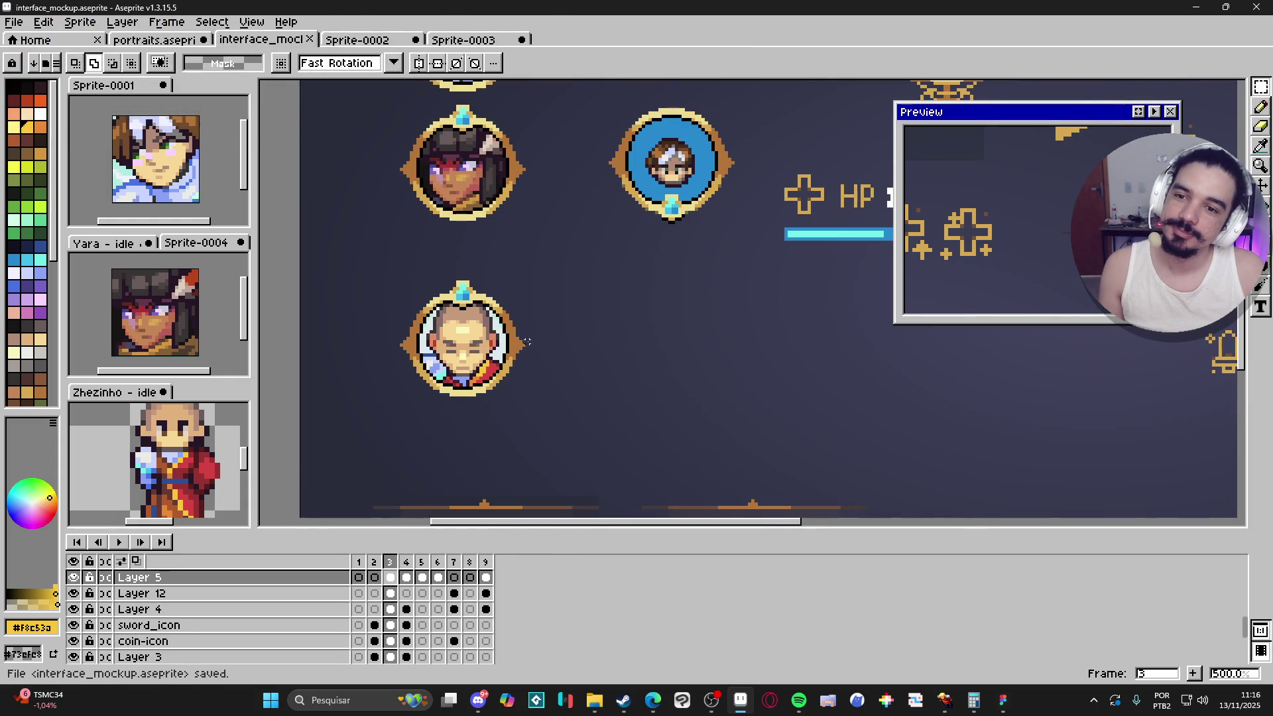
scroll(404, 278, "down", 1)
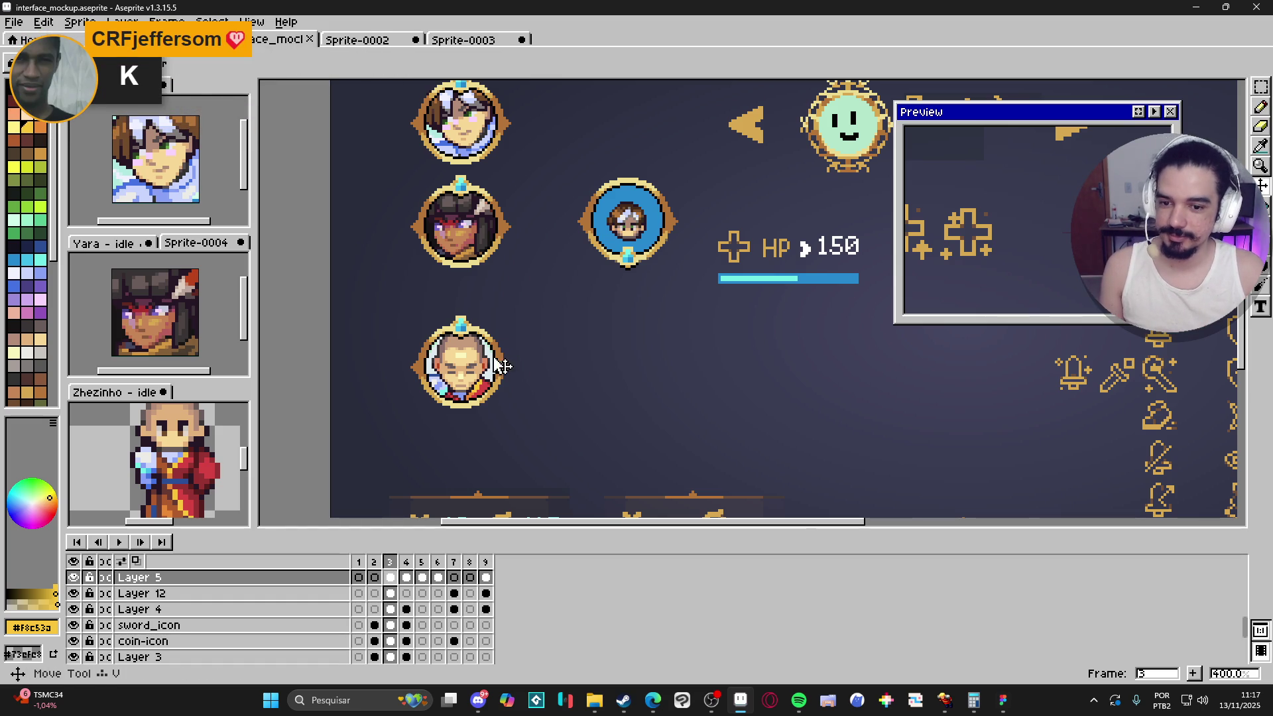
Step: Marquee the bottom monk portrait and move it up under the middle portrait
key("m")
scroll(472, 357, "down", 2)
scroll(472, 357, "up", 2)
left_click_drag(407, 319, 555, 431)
left_click_drag(494, 390, 494, 352)
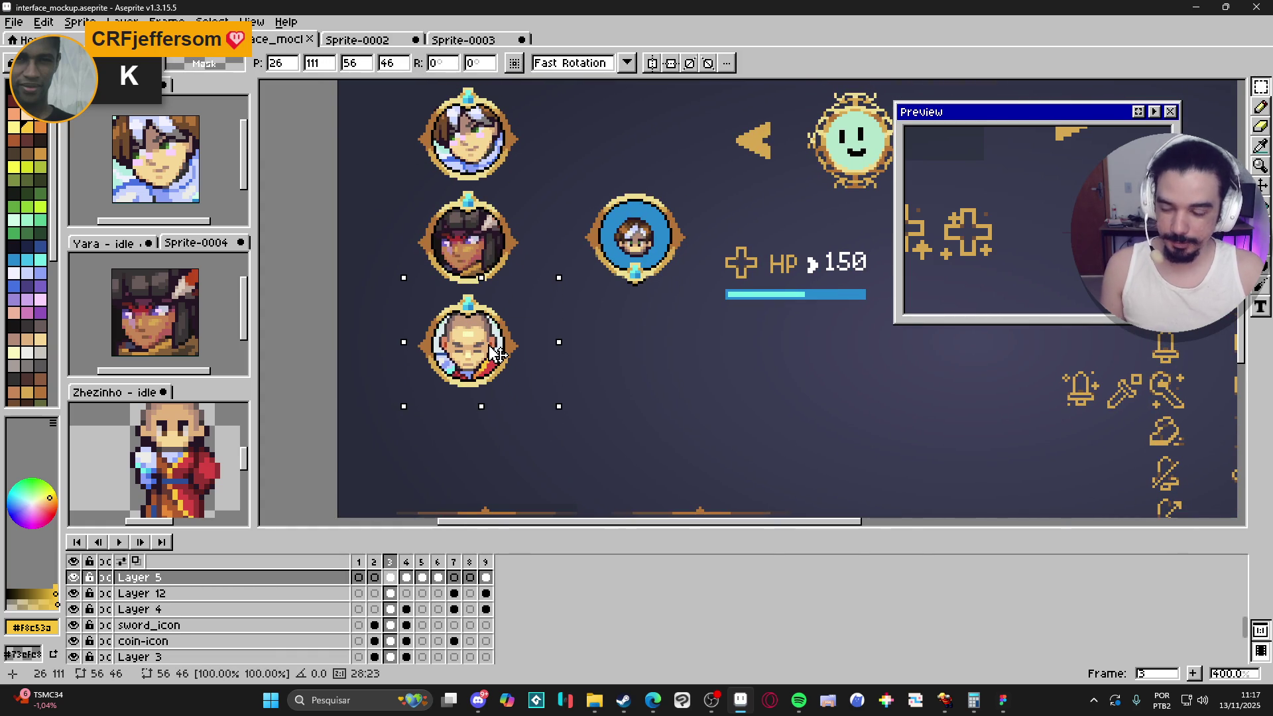
key("Return")
key("ctrl+d")
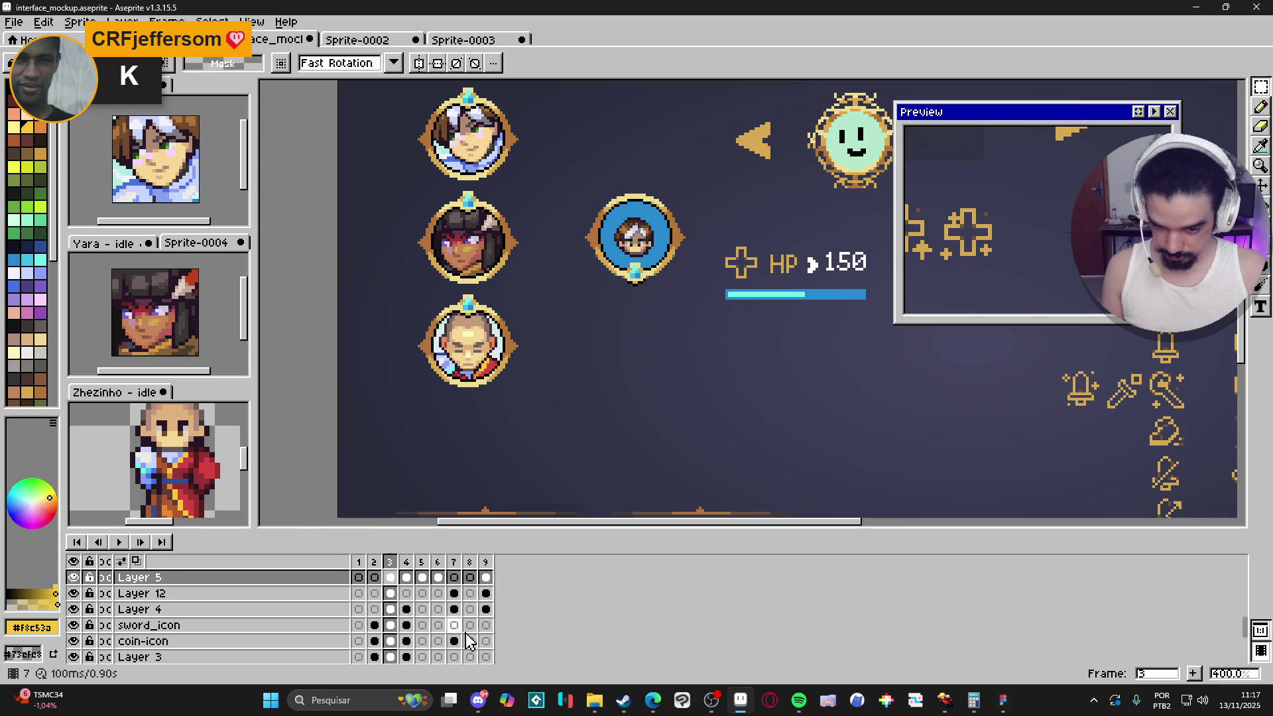
left_click_drag(490, 354, 488, 385)
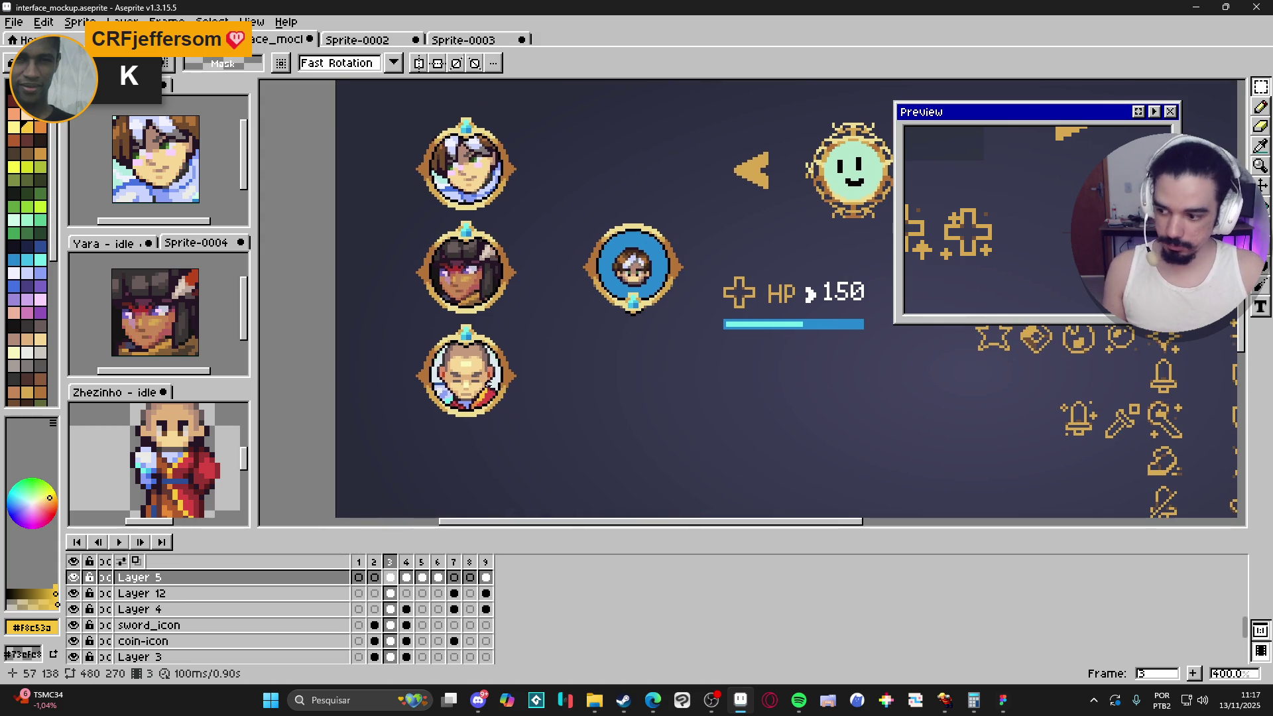
Step: With the Move tool, select and reposition the third portrait in the column
key("v")
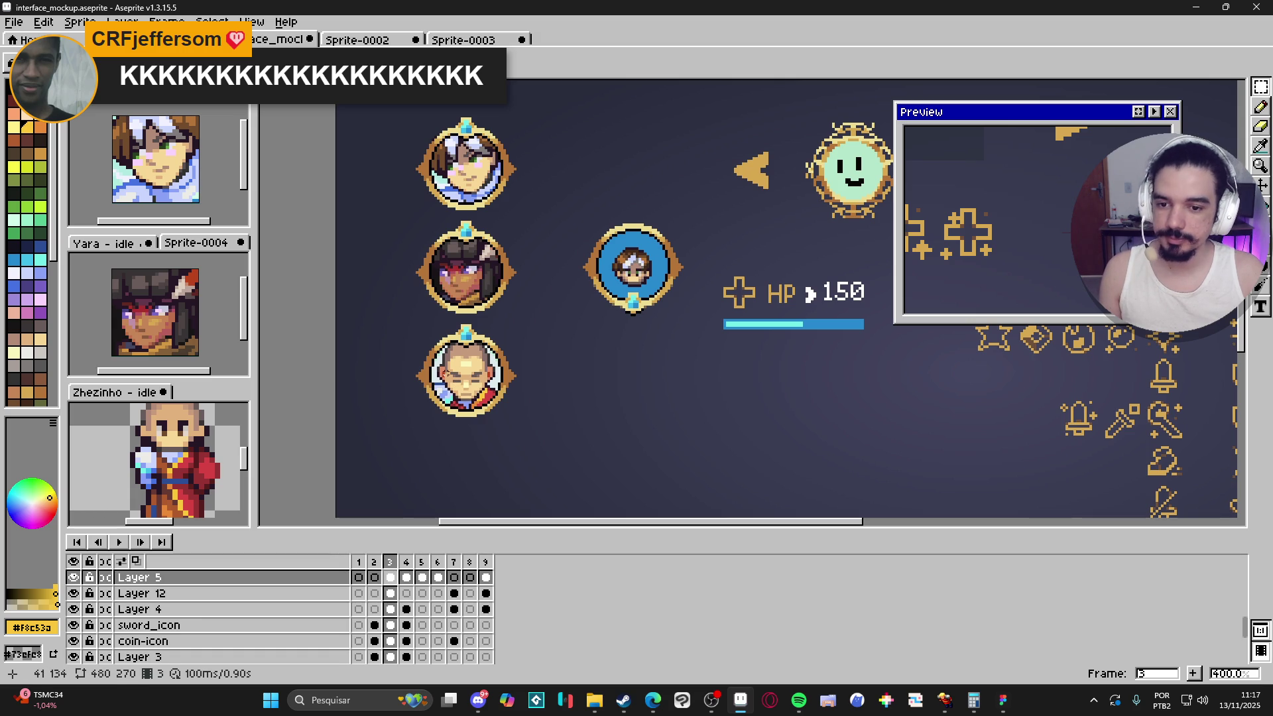
left_click_drag(393, 323, 547, 449)
left_click(440, 322)
scroll(440, 322, "up", 1)
scroll(440, 322, "up", 1)
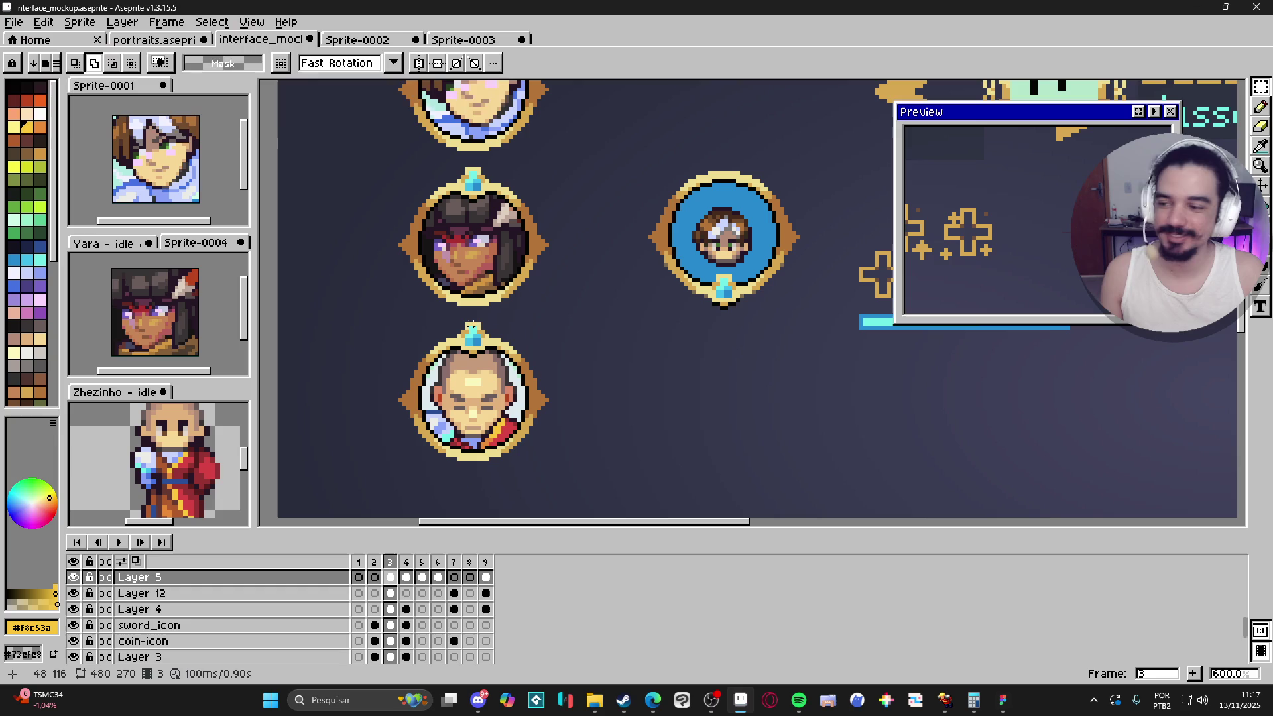
left_click_drag(498, 389, 473, 298)
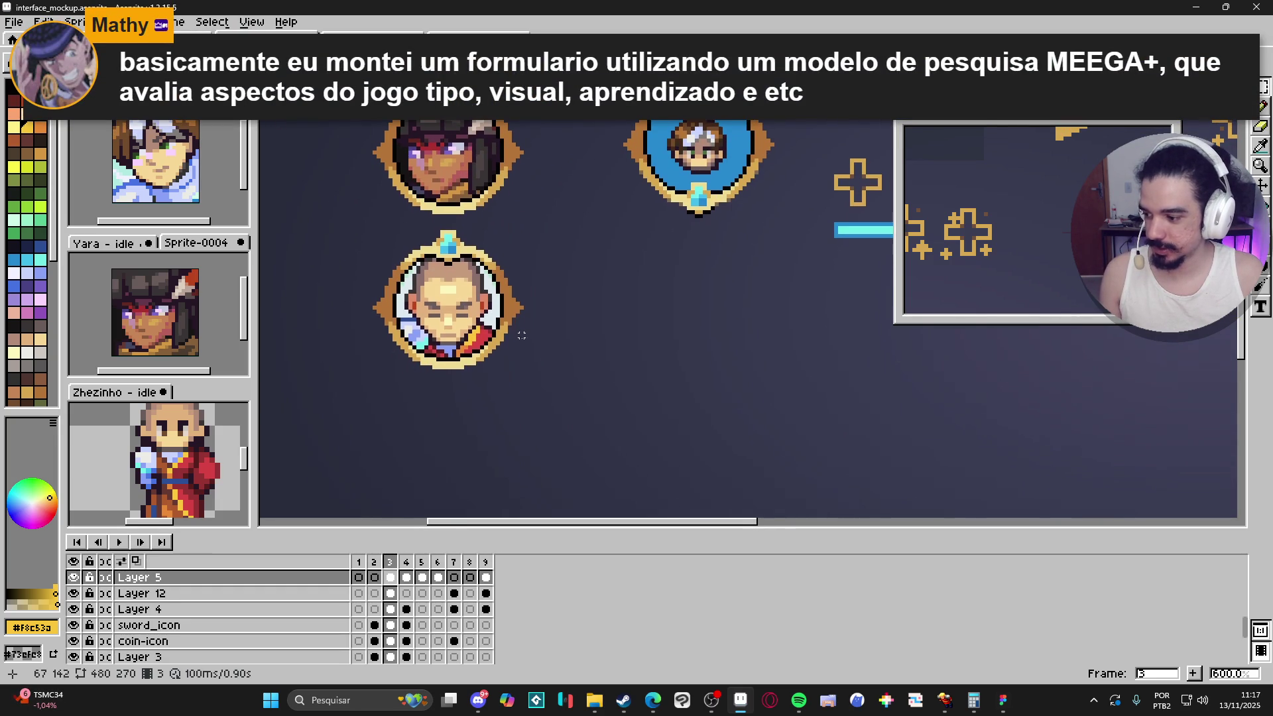
Step: Ctrl-drag a duplicate of the monk portrait to its right and deselect
left_click_drag(521, 329, 511, 365)
left_click_drag(358, 269, 516, 416)
mouse_move(455, 332)
left_mouse_down()
mouse_move(614, 382)
mouse_move(622, 328)
left_mouse_up()
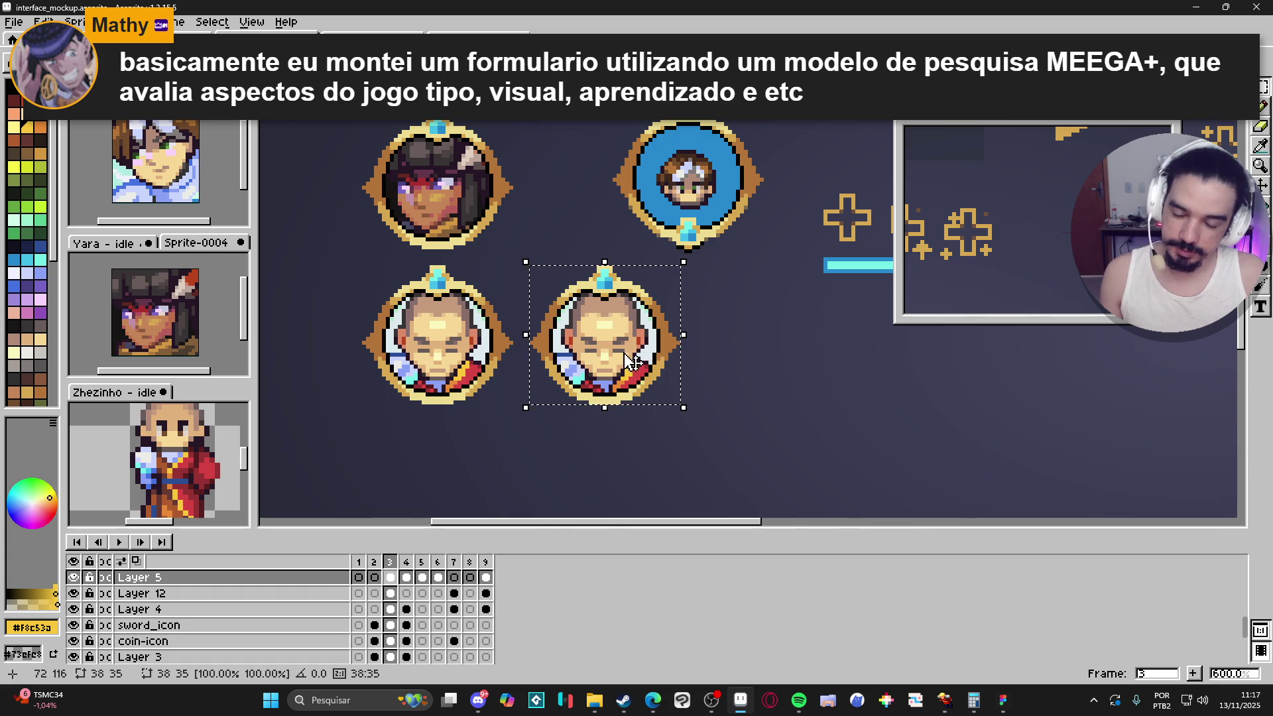
scroll(637, 361, "down", 3)
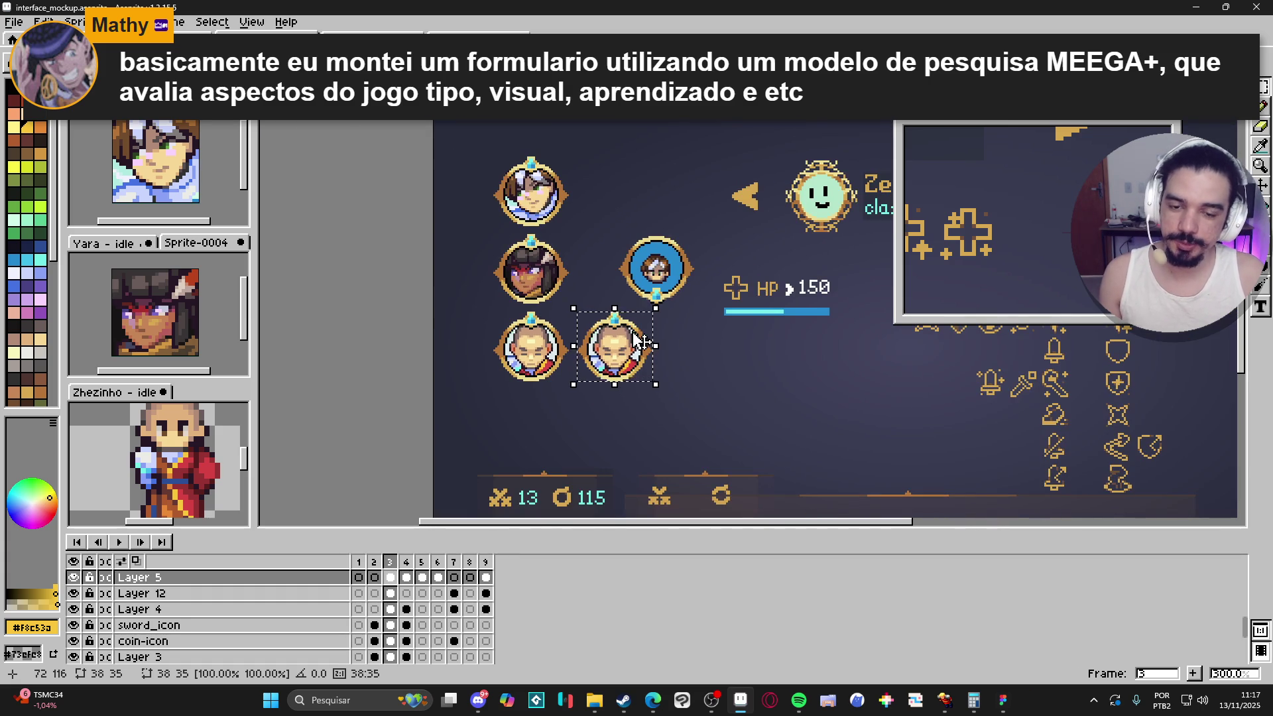
scroll(628, 362, "up", 1)
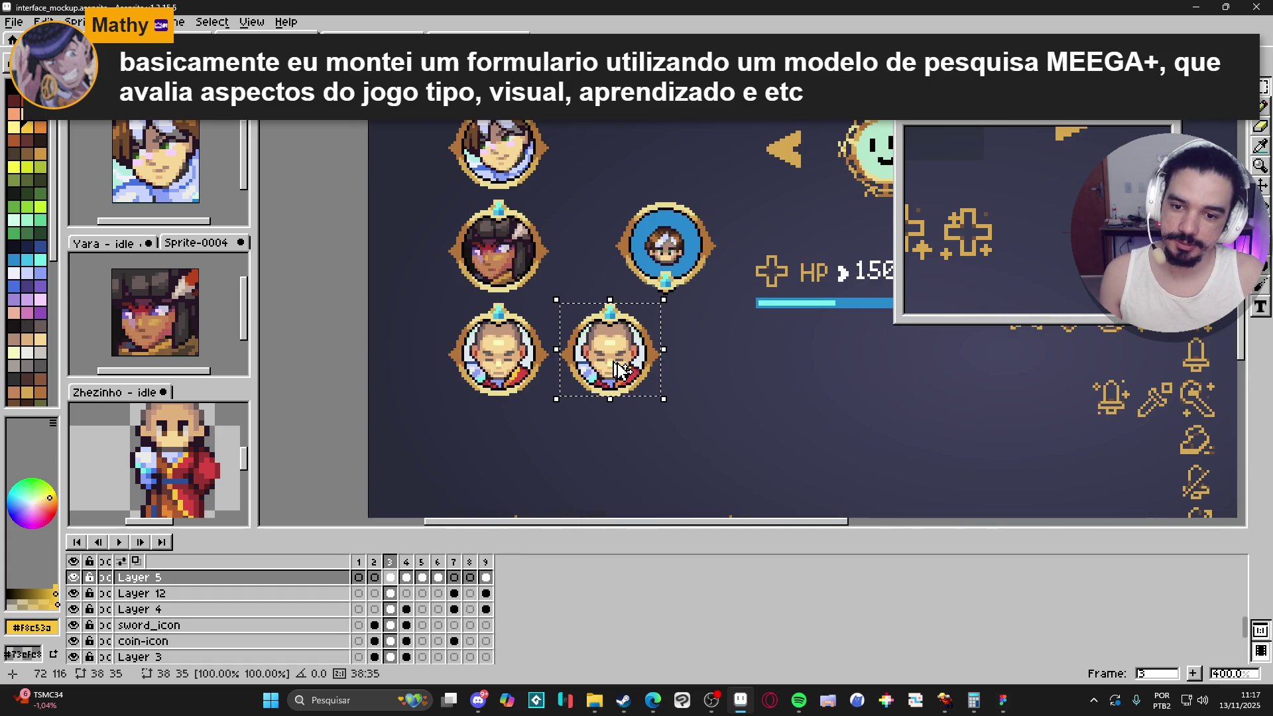
left_click(617, 362)
Step: Zoom to review both monk portraits, then bring up the Spiritails Figma file
scroll(613, 359, "down", 2)
scroll(651, 383, "up", 1)
scroll(652, 383, "down", 1)
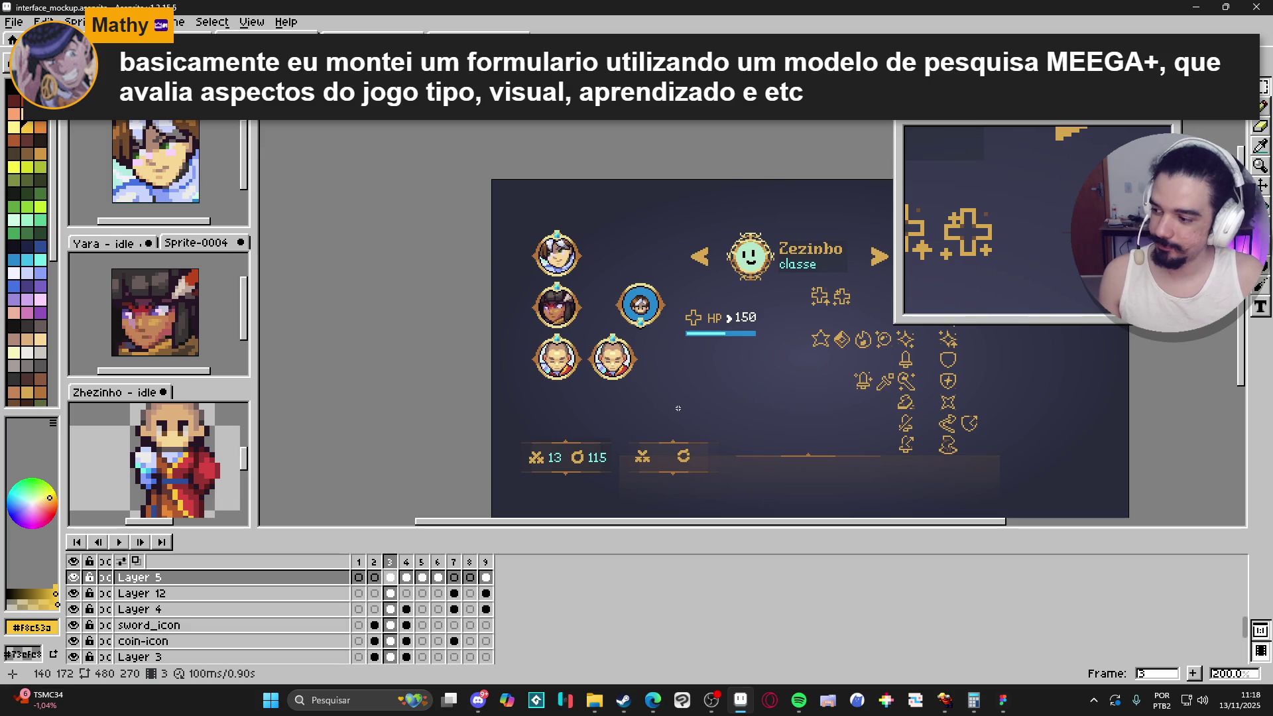
scroll(661, 409, "up", 1)
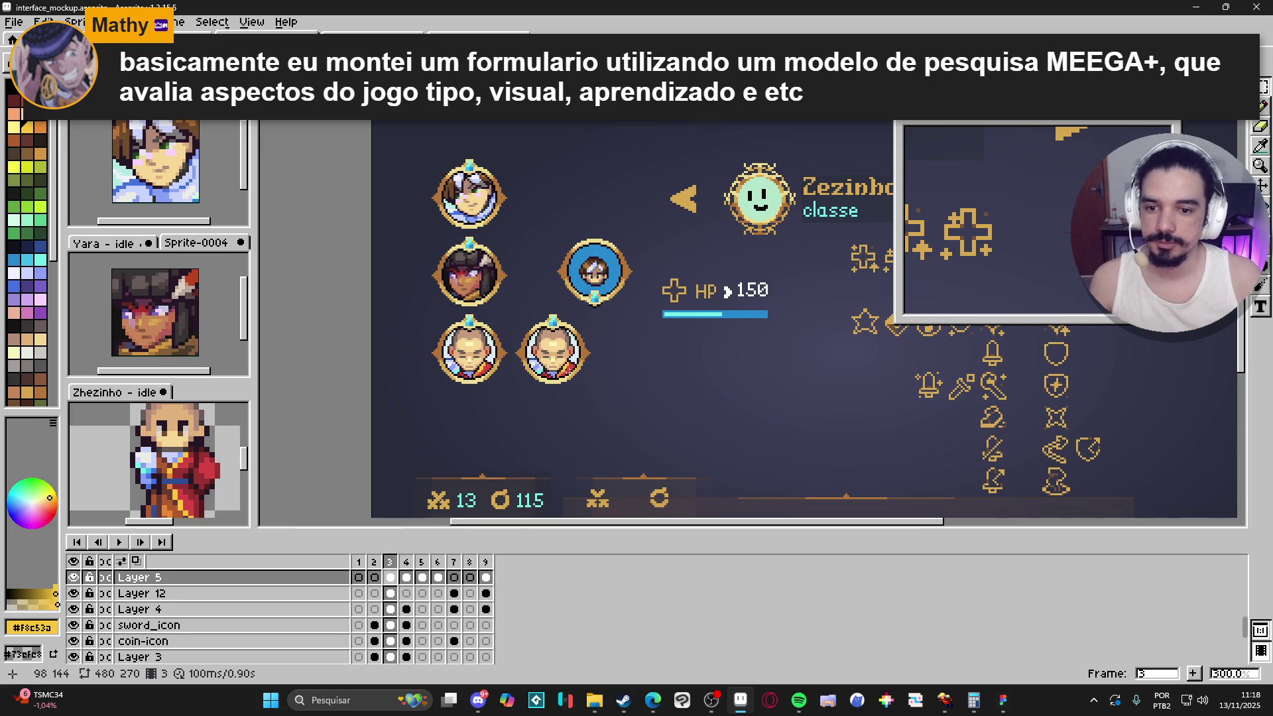
scroll(609, 241, "up", 1)
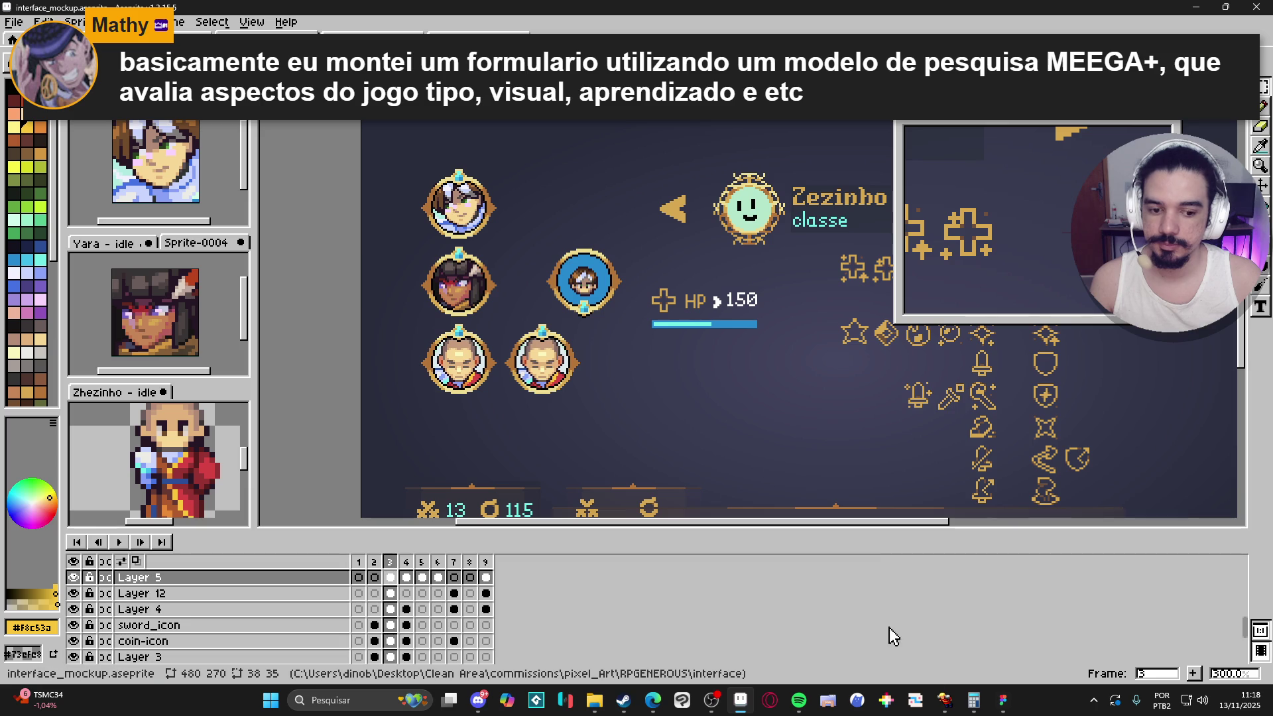
left_click(1003, 700)
Step: Scroll to the Equipment frame, open image 3's fill settings, then return to Aseprite
scroll(691, 290, "up", 10)
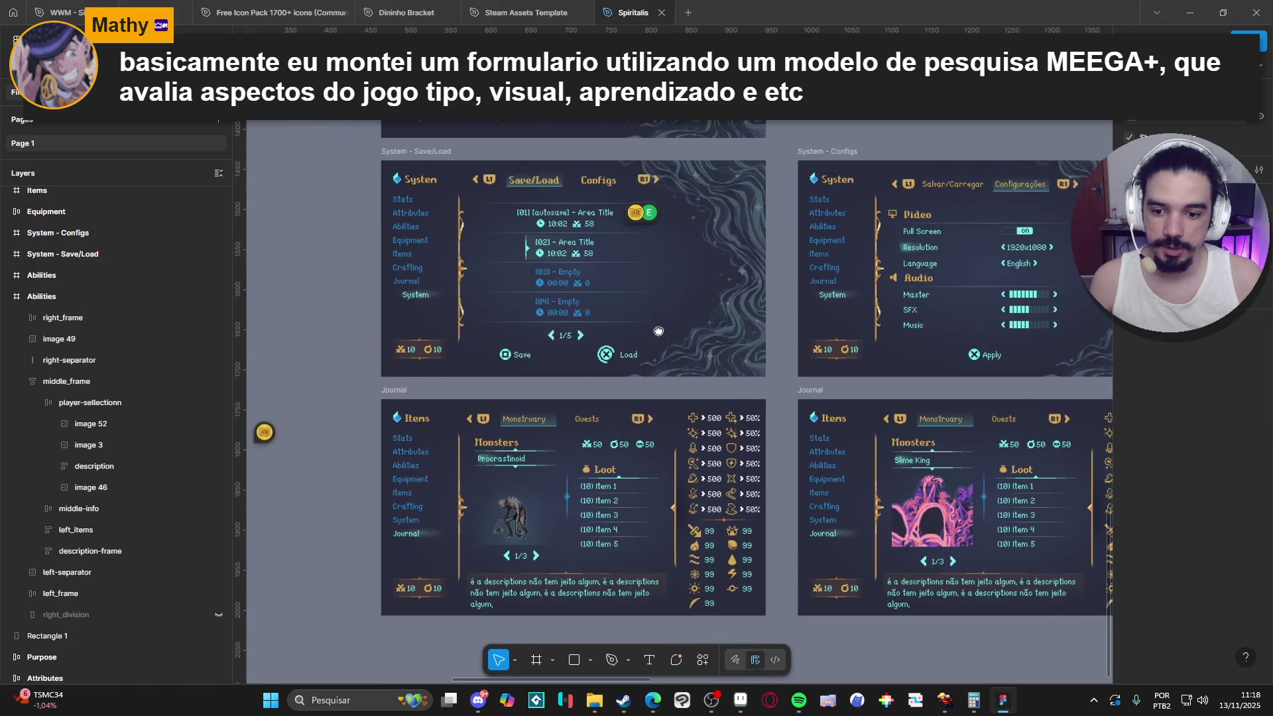
scroll(661, 393, "up", 15)
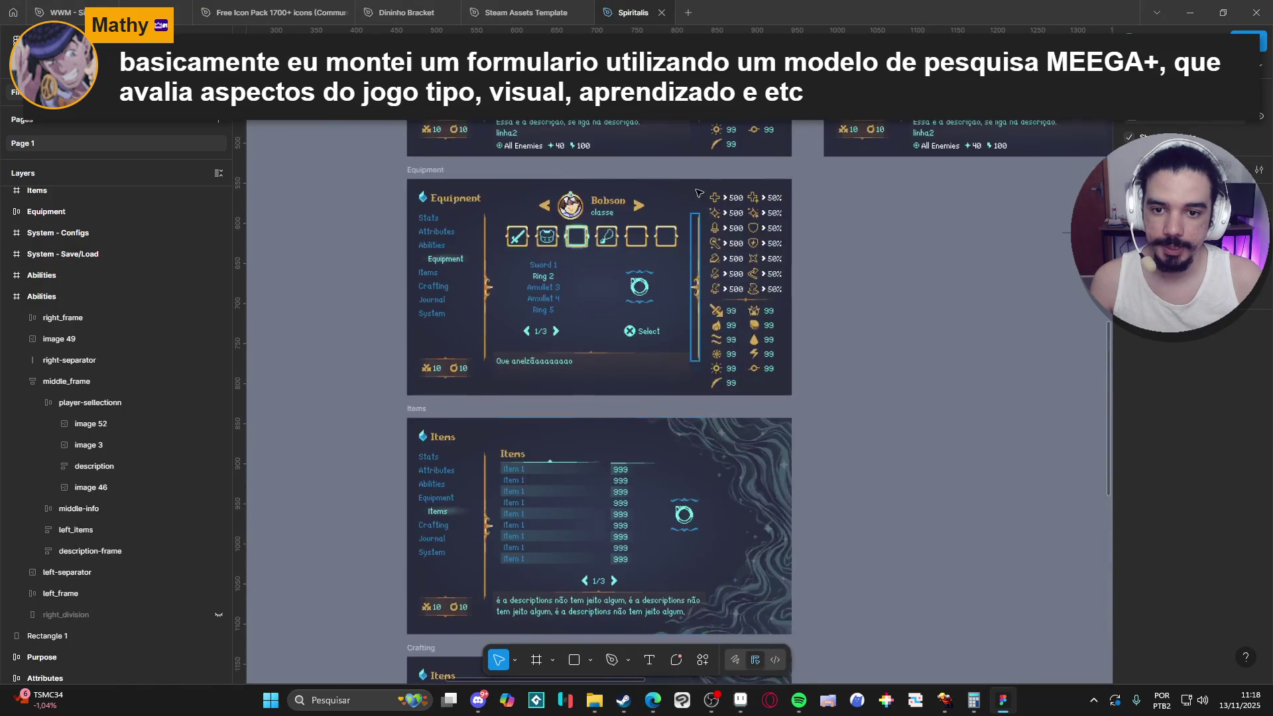
scroll(634, 457, "down", 5)
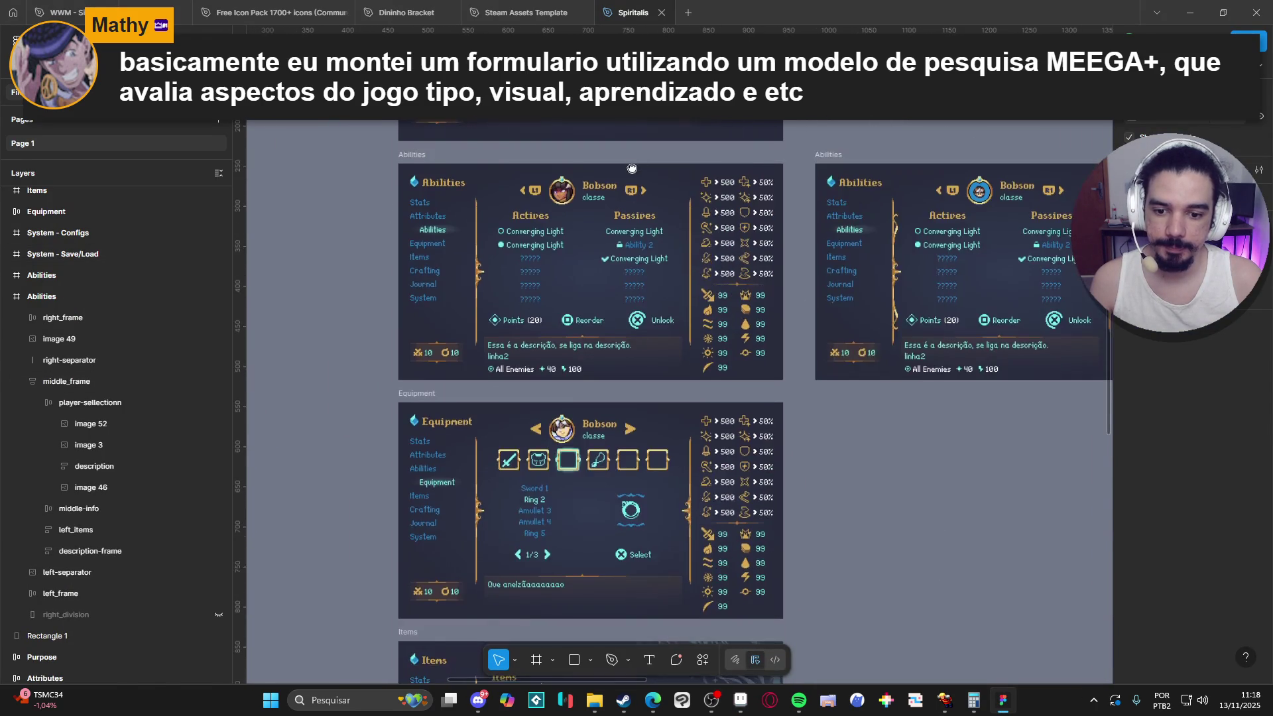
scroll(623, 411, "up", 4)
scroll(615, 369, "down", 4)
scroll(614, 369, "down", 5)
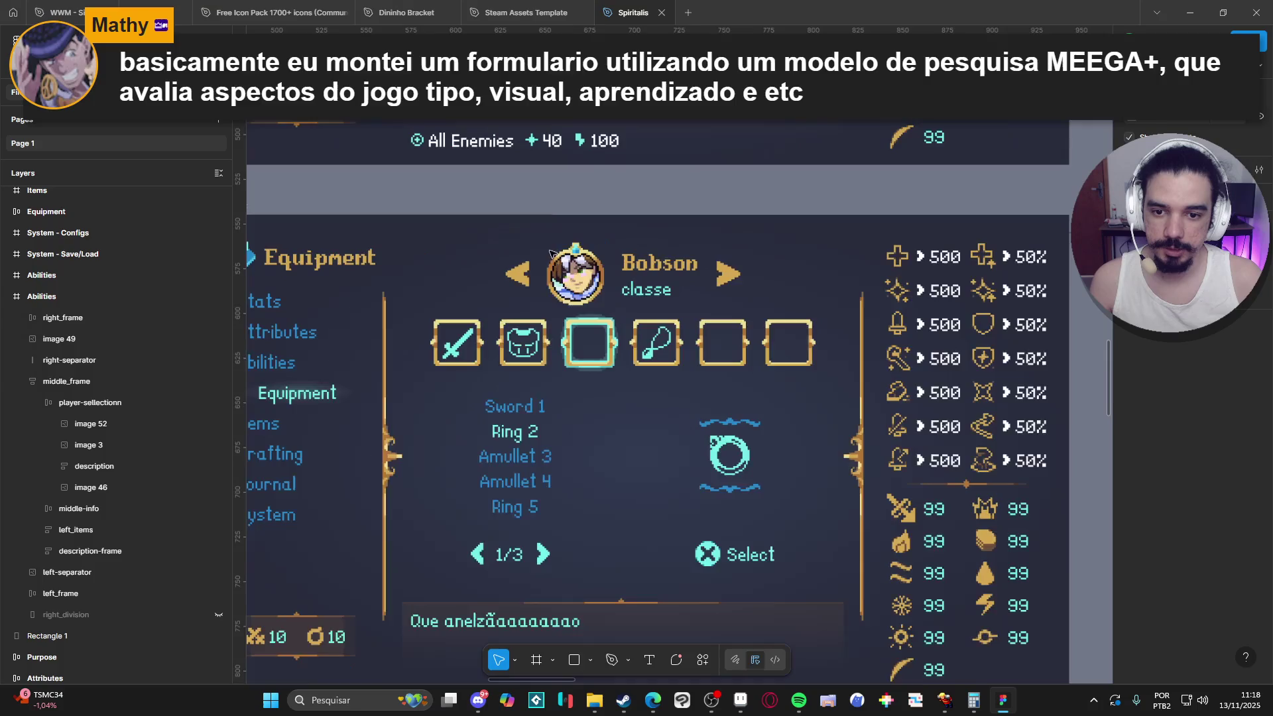
scroll(582, 279, "up", 5)
left_click(581, 280)
double_click(582, 280)
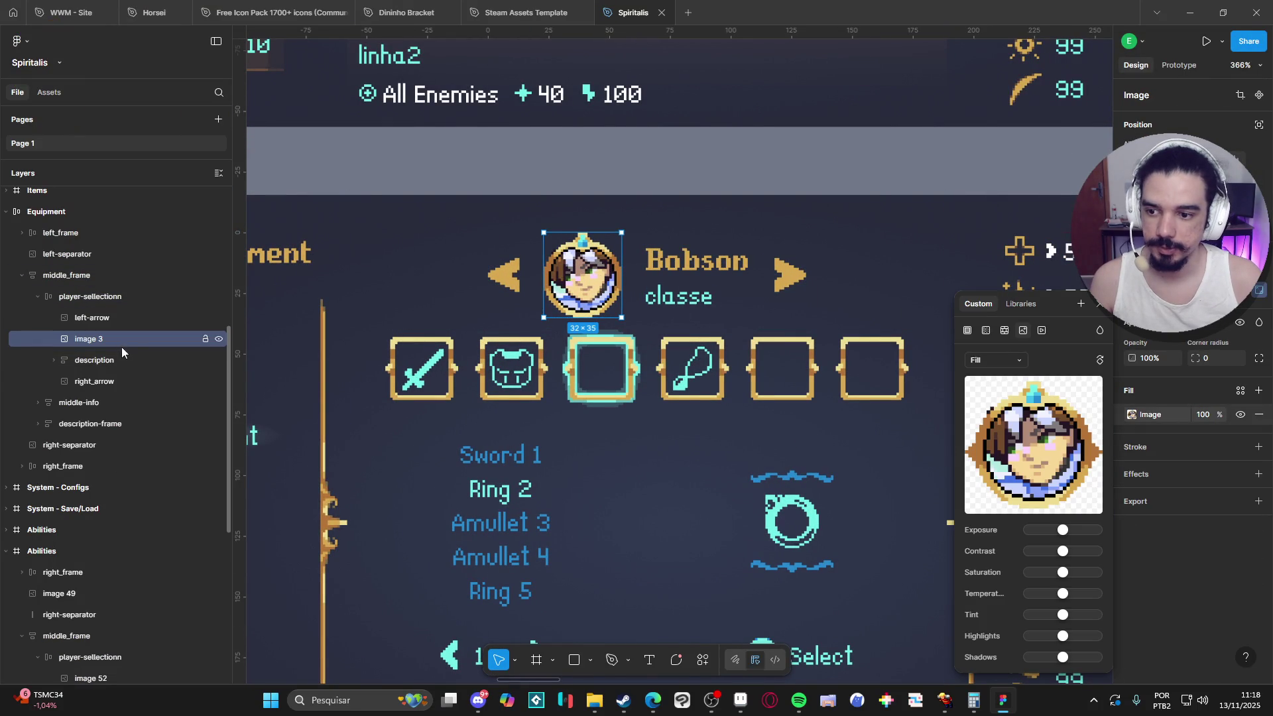
key("alt+Tab")
scroll(474, 407, "up", 2)
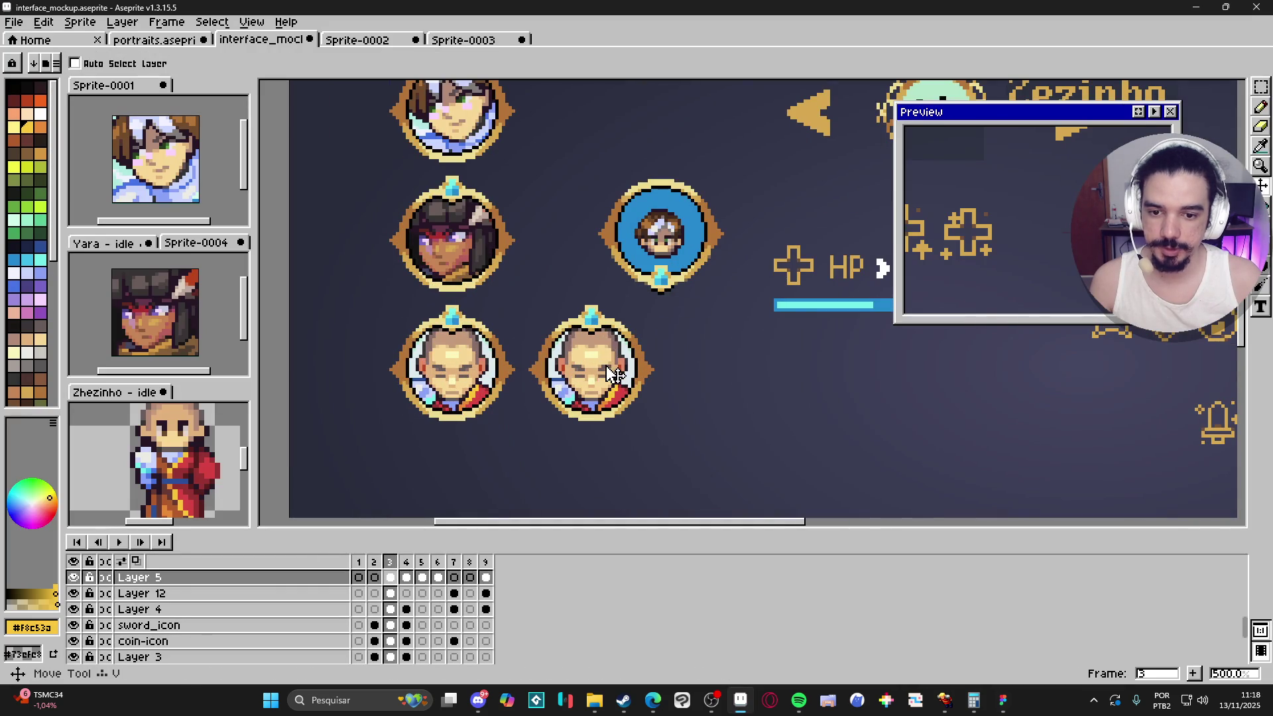
Step: Marquee the right-hand monk portrait and paste it in Figma as the portrait fill
scroll(582, 347, "up", 2)
scroll(582, 347, "up", 1)
scroll(582, 348, "up", 1)
mouse_move(592, 188)
left_mouse_down()
mouse_move(494, 453)
mouse_move(444, 461)
mouse_move(743, 261)
mouse_move(720, 193)
mouse_move(748, 186)
left_mouse_up()
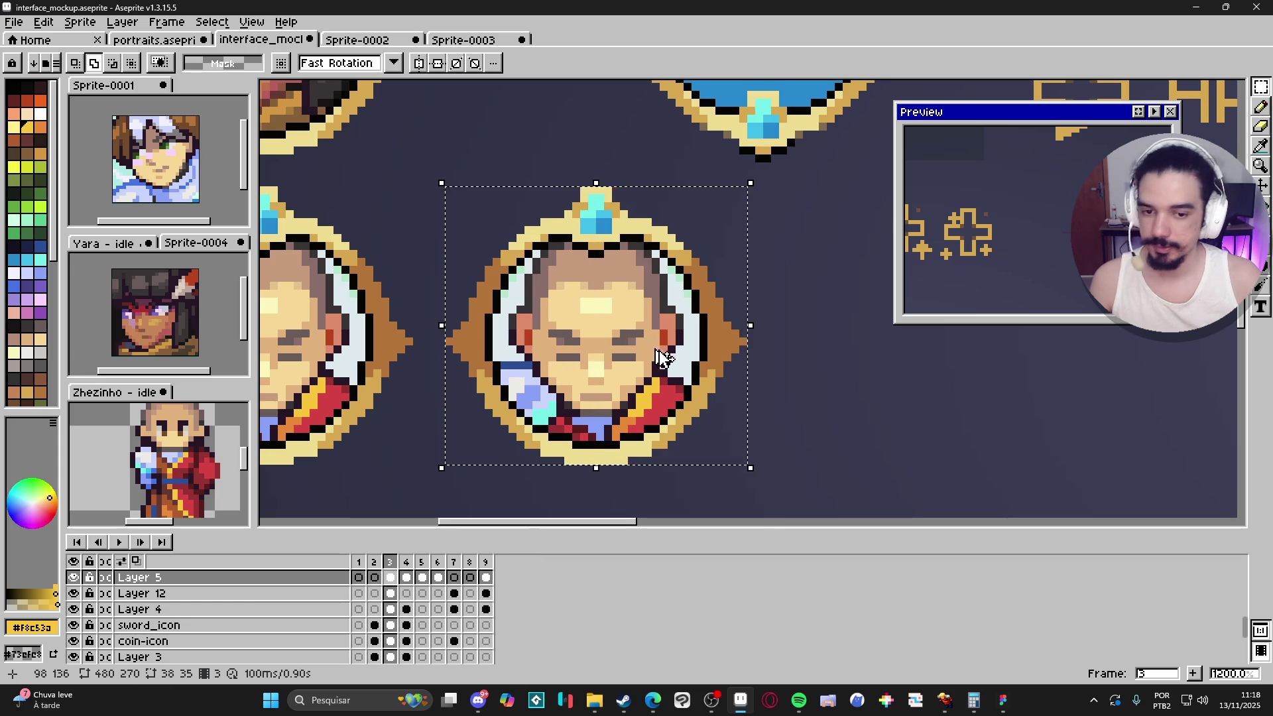
key("alt+Tab")
key("ctrl+shift+r")
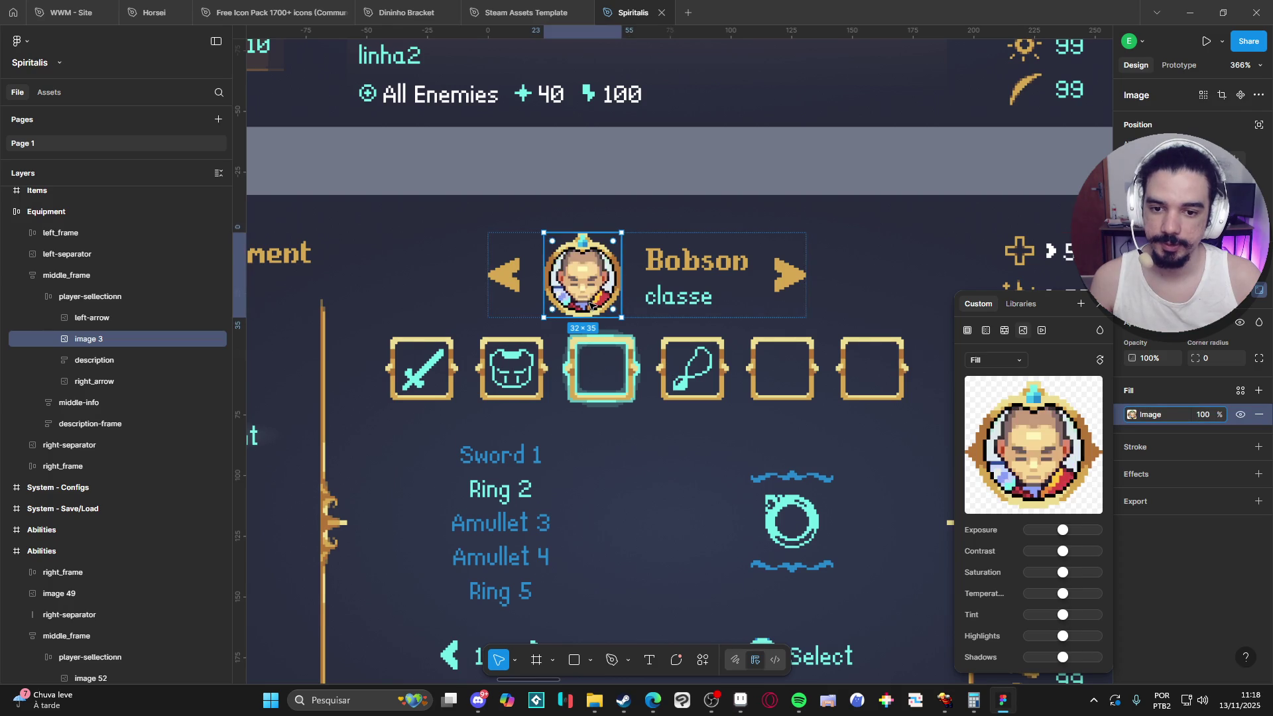
Step: Deselect the new monk portrait, review the Equipment screen, then switch to the browser
left_click(554, 185)
scroll(588, 216, "down", 3)
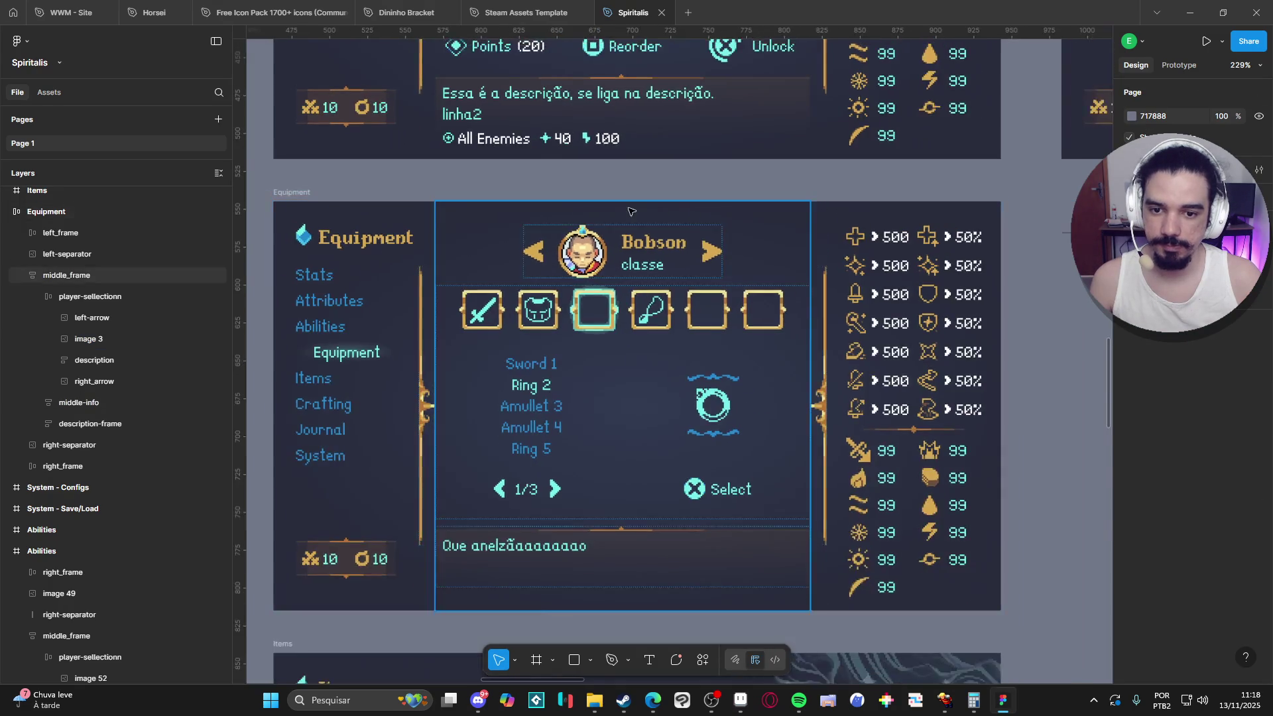
scroll(603, 202, "up", 3)
scroll(622, 190, "down", 3)
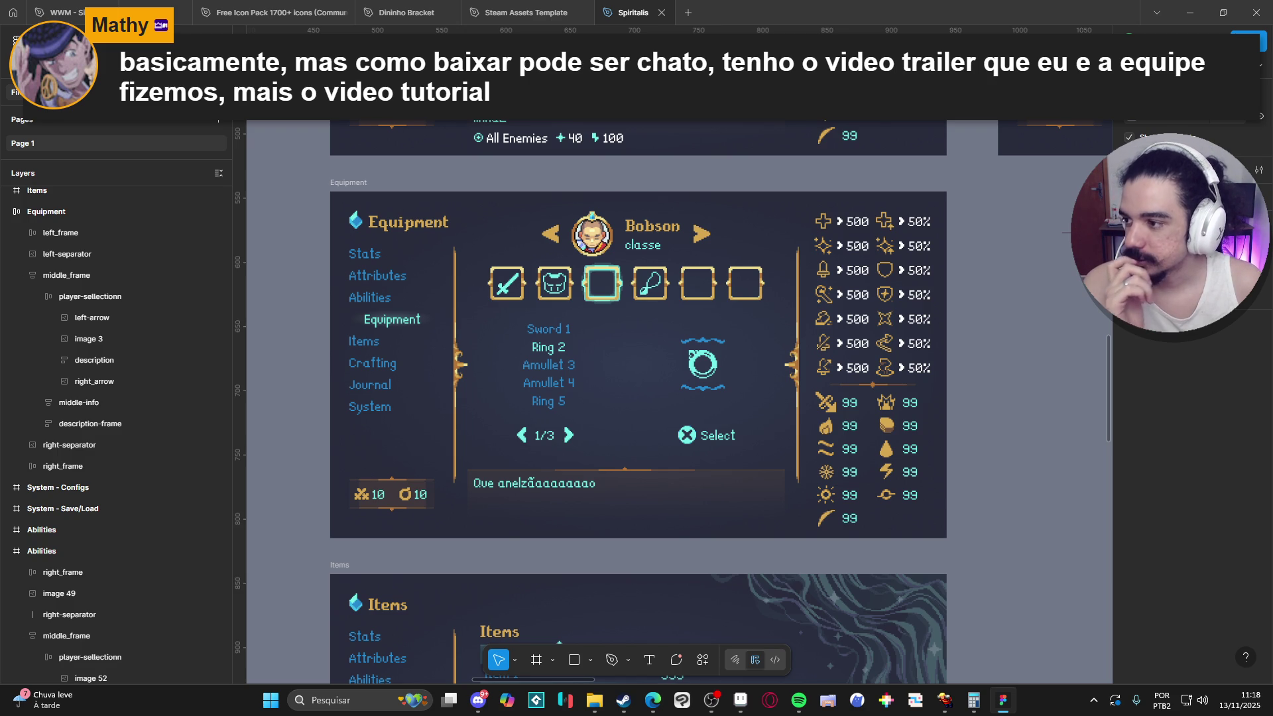
key("alt+Tab")
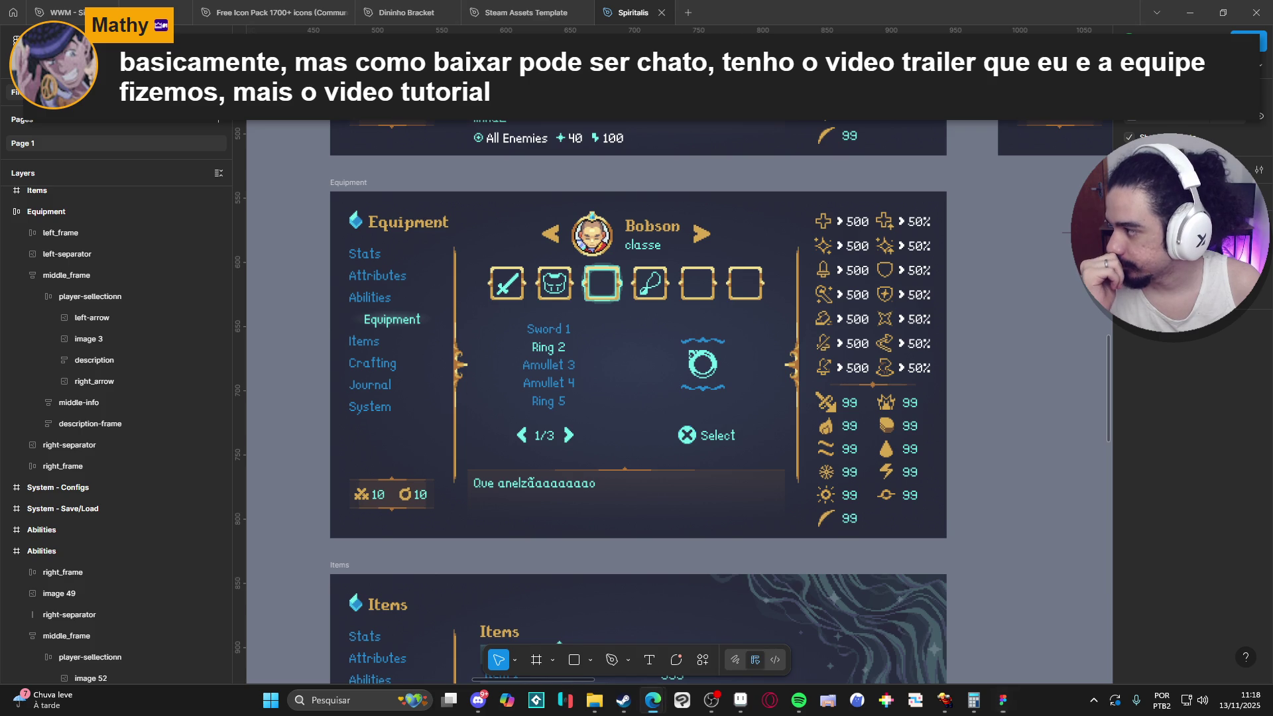